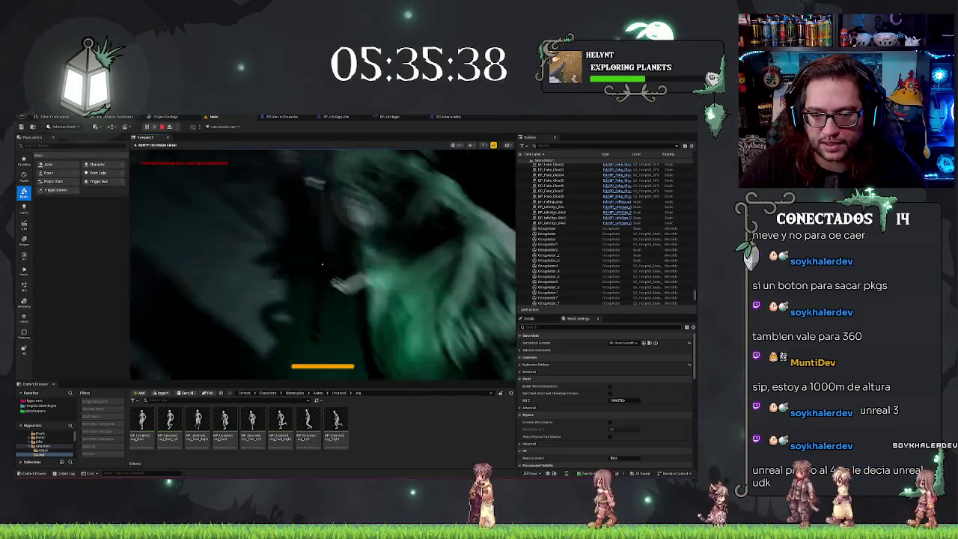
- Stop the Play-in-Editor session to get back to editing the hospital lobby level
key("Escape")
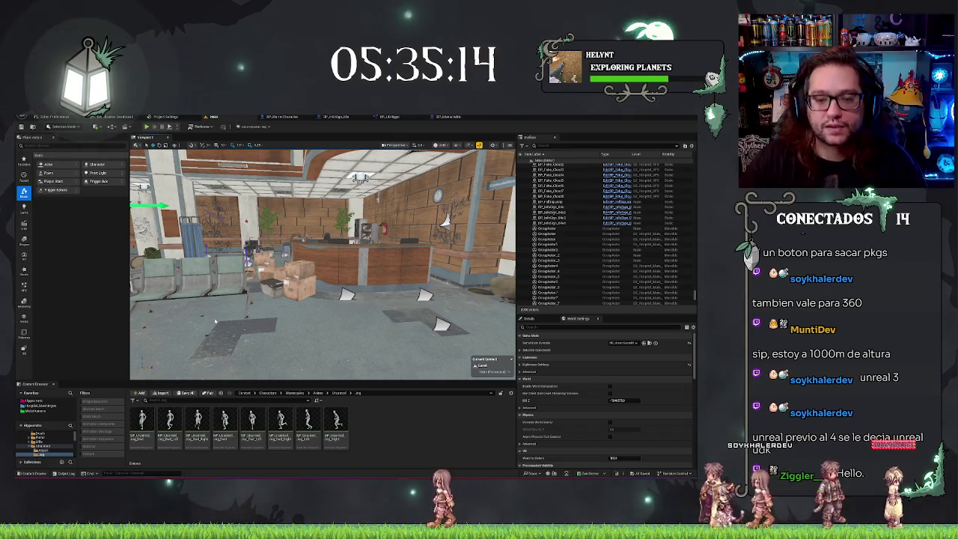
key("w")
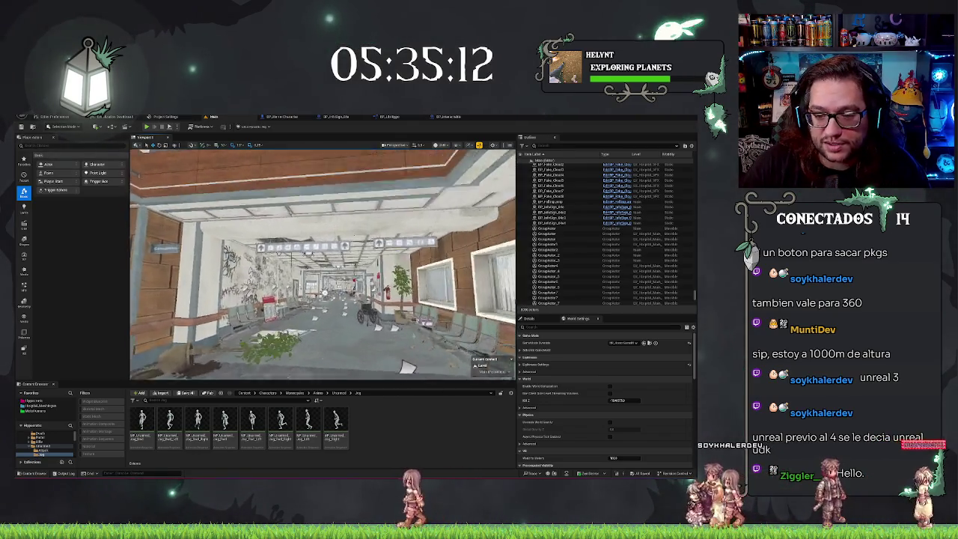
key("w")
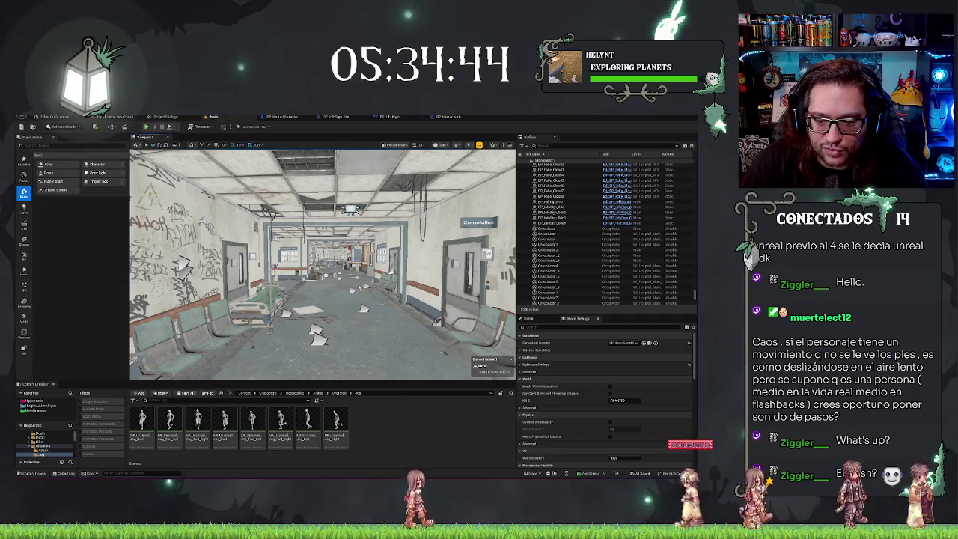
left_click_drag(322, 299, 271, 275)
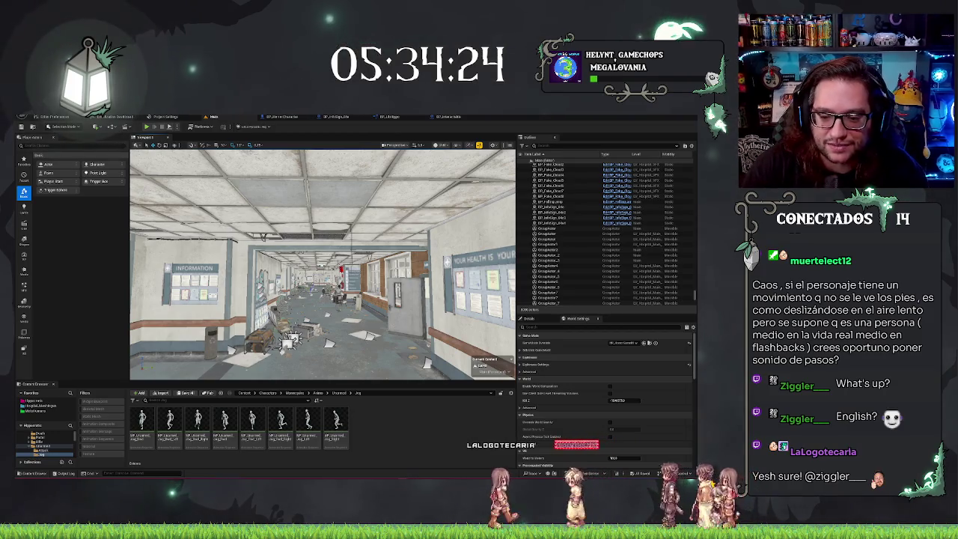
key("w")
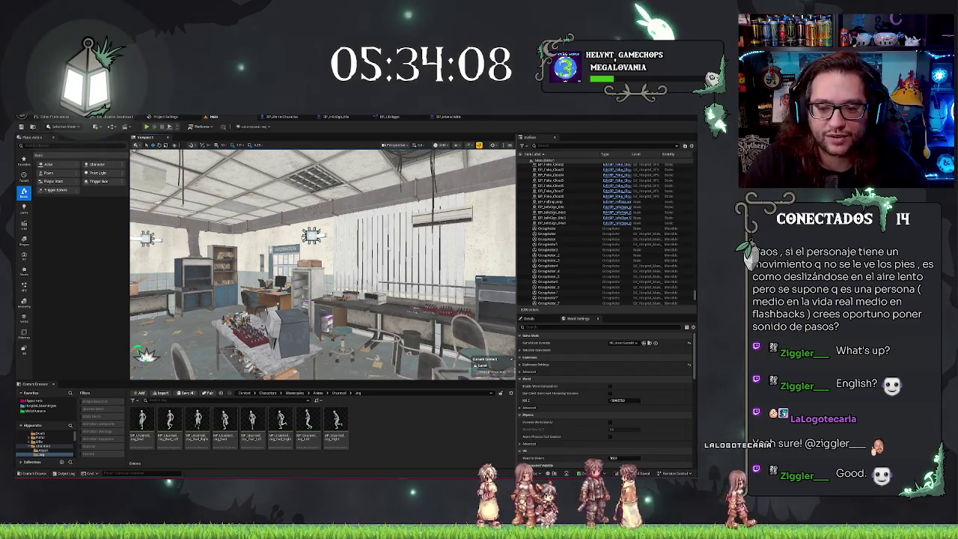
left_click_drag(322, 262, 239, 257)
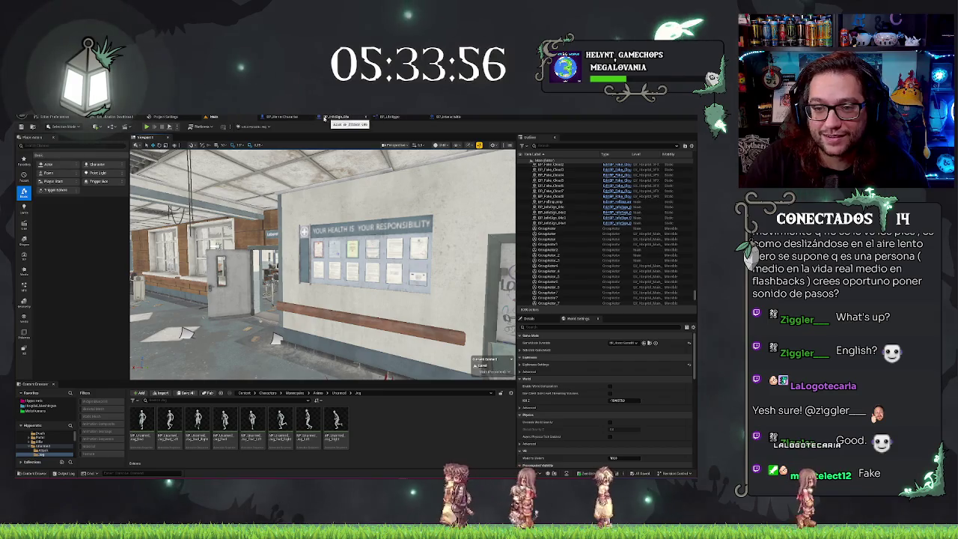
left_click(396, 117)
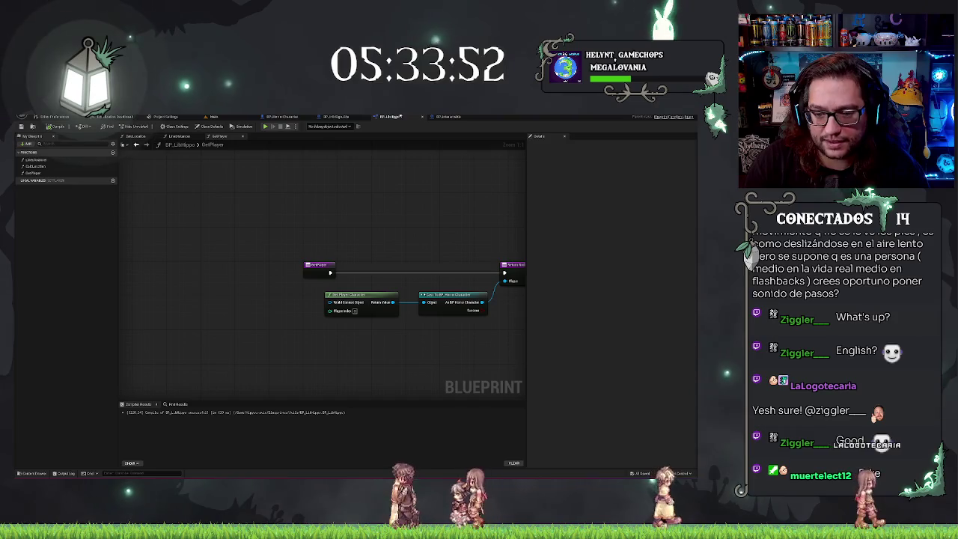
left_click(449, 117)
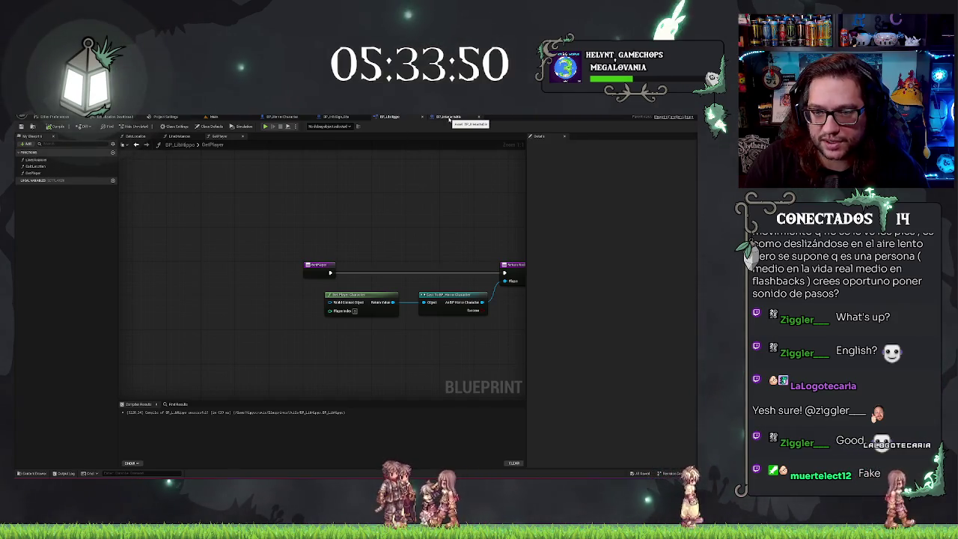
- Return to the Main level tab and fly down the corridor to the health notice board wall
left_click(214, 117)
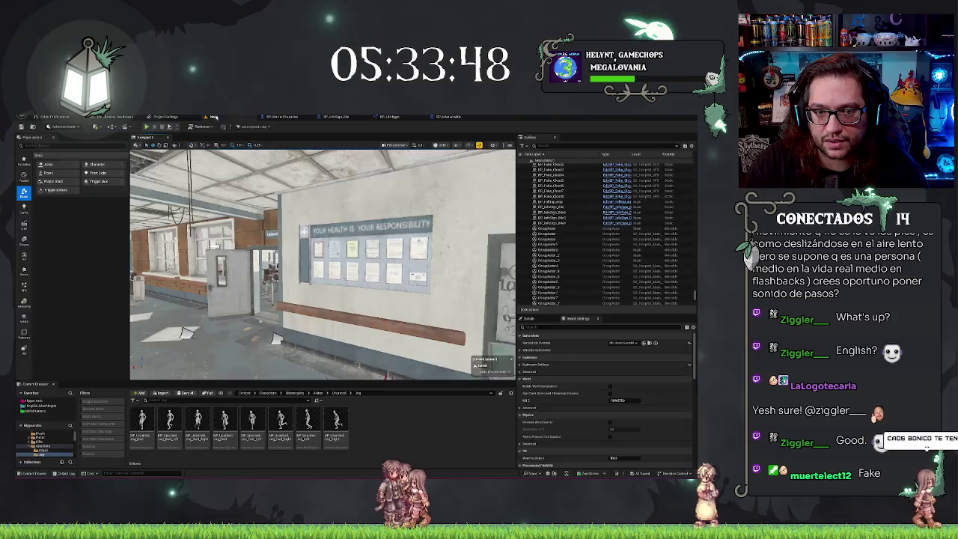
left_click_drag(322, 262, 240, 262)
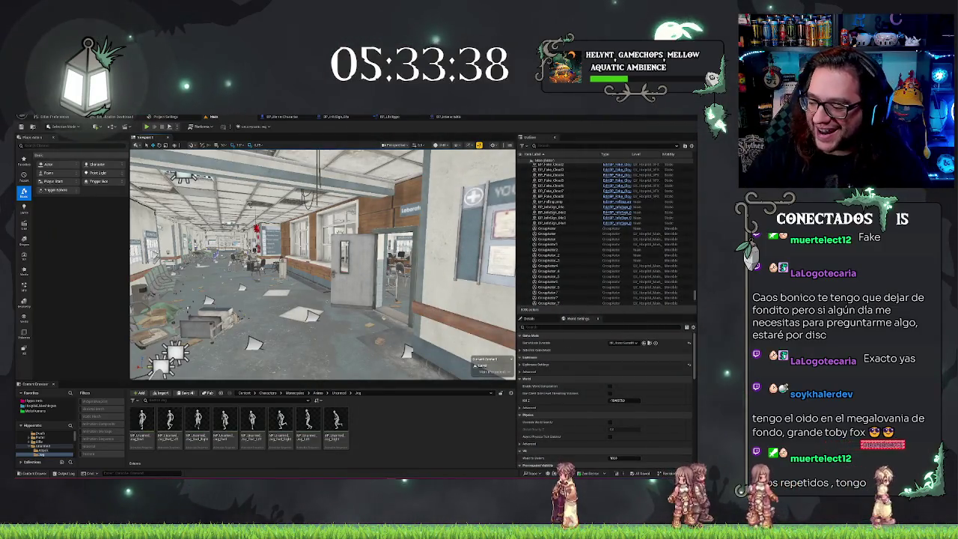
mouse_move(322, 262)
left_mouse_down()
mouse_move(307, 254)
mouse_move(336, 247)
mouse_move(299, 232)
mouse_move(333, 247)
mouse_move(318, 258)
left_mouse_up()
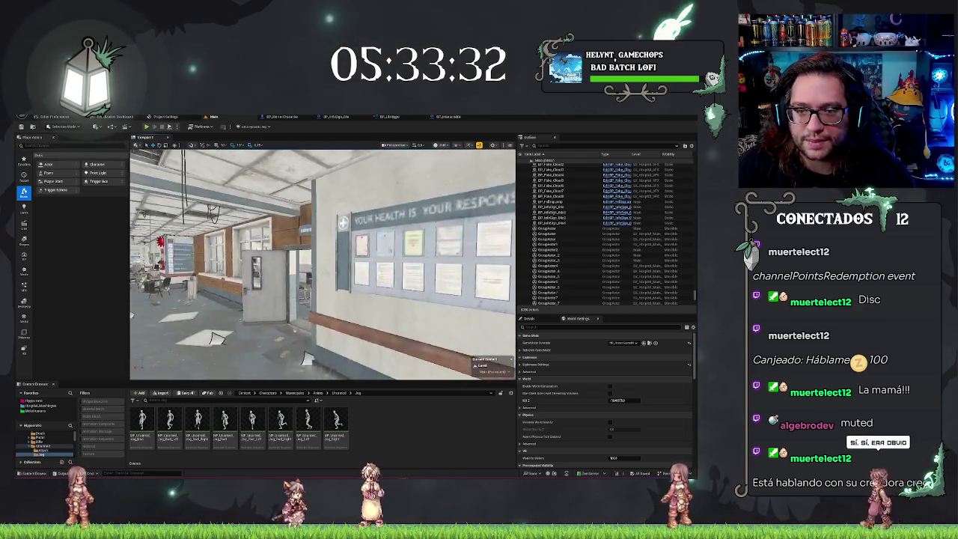
- Glance at the BP_InfoSign and BP_HorrorCharacter graphs, return to Main, then bring up the phone video
left_click(345, 117)
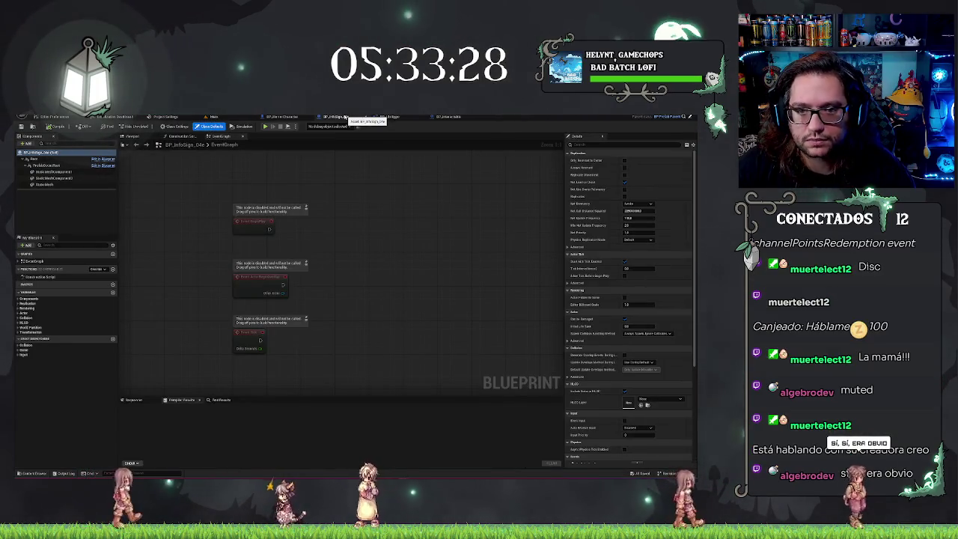
left_click(281, 117)
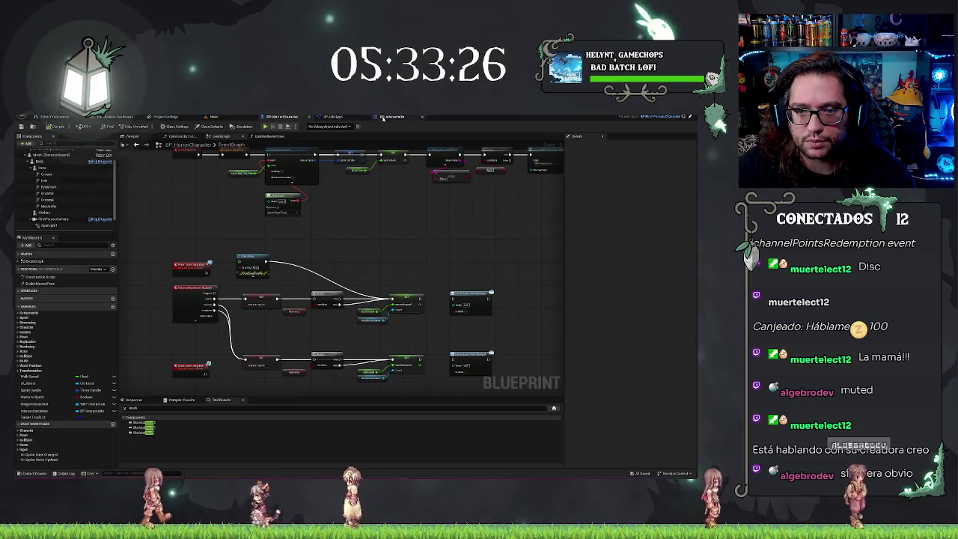
left_click(214, 116)
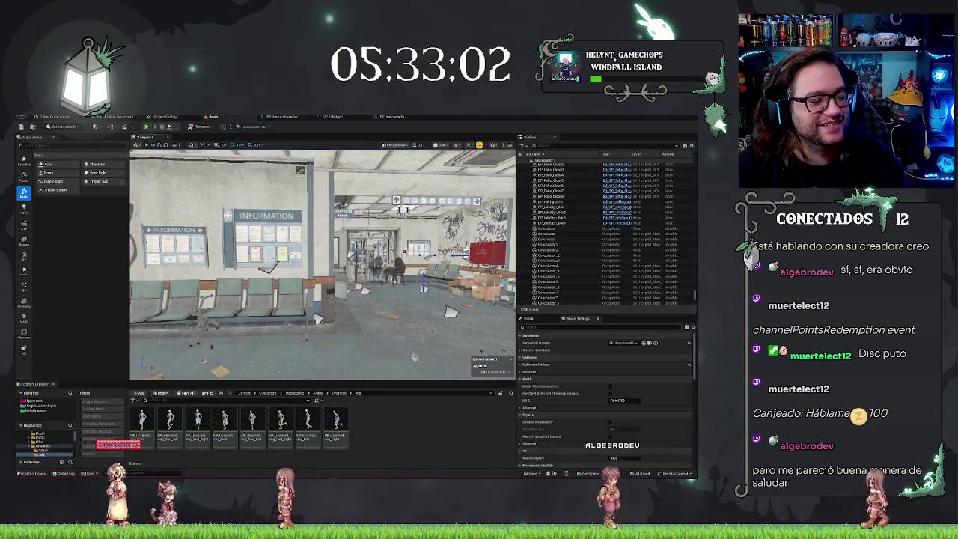
key("alt+Tab")
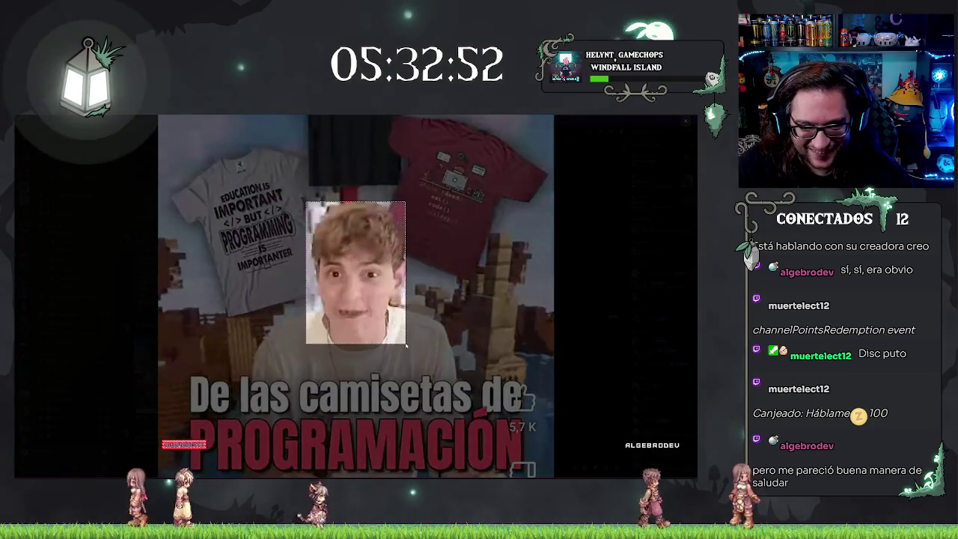
- Send a channel reply with a member mention, 'Melo cocinamos' and the pasted screenshot
left_click(579, 341)
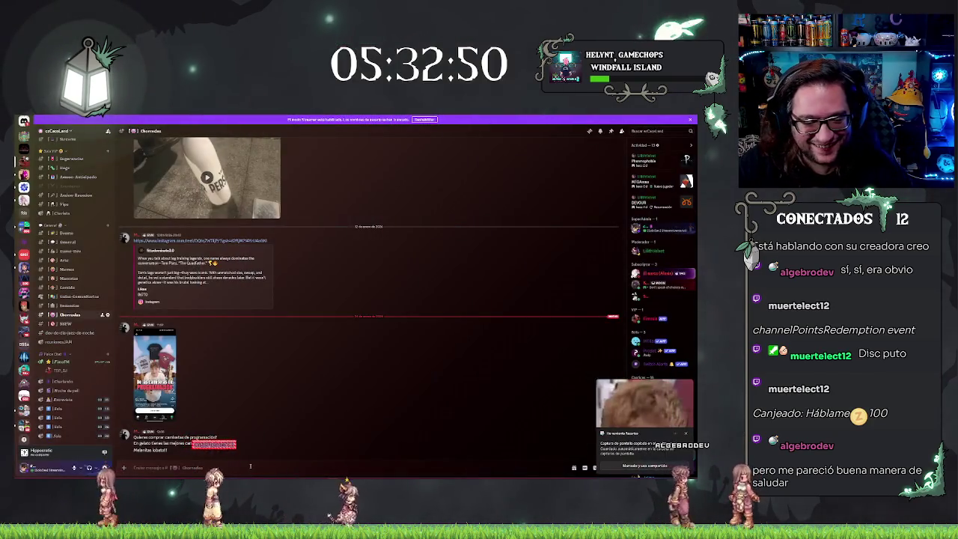
type("@mole")
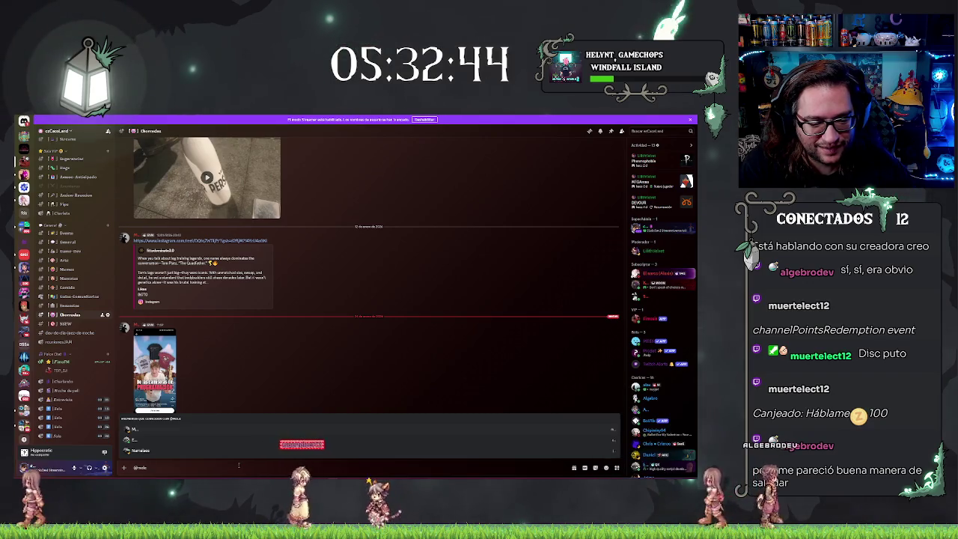
key("Escape")
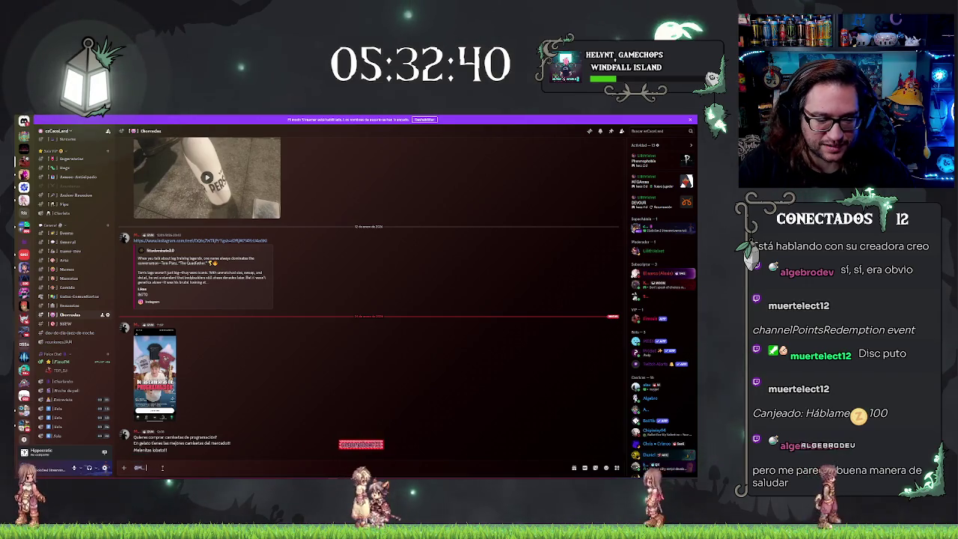
key("BackSpace")
key("BackSpace")
key("BackSpace")
type("Melo q")
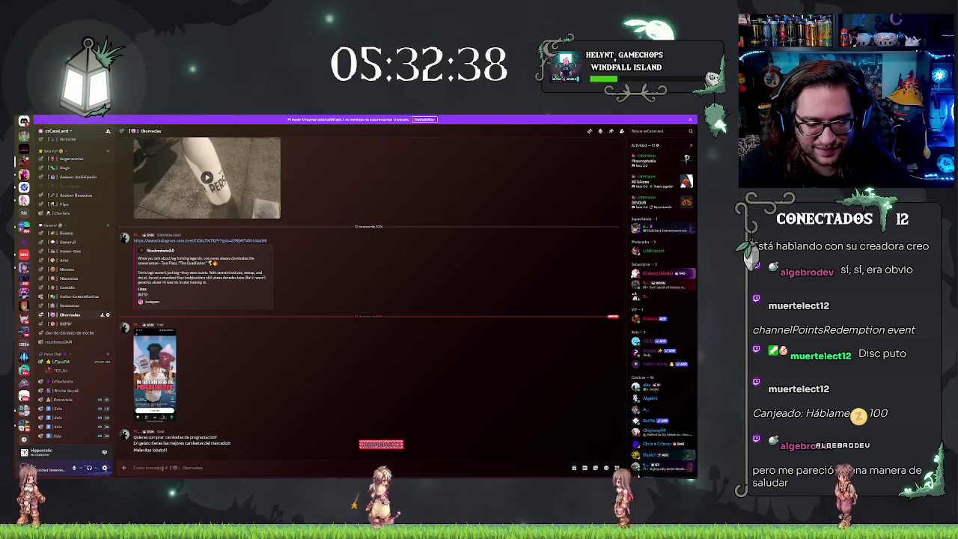
type("ocinamos")
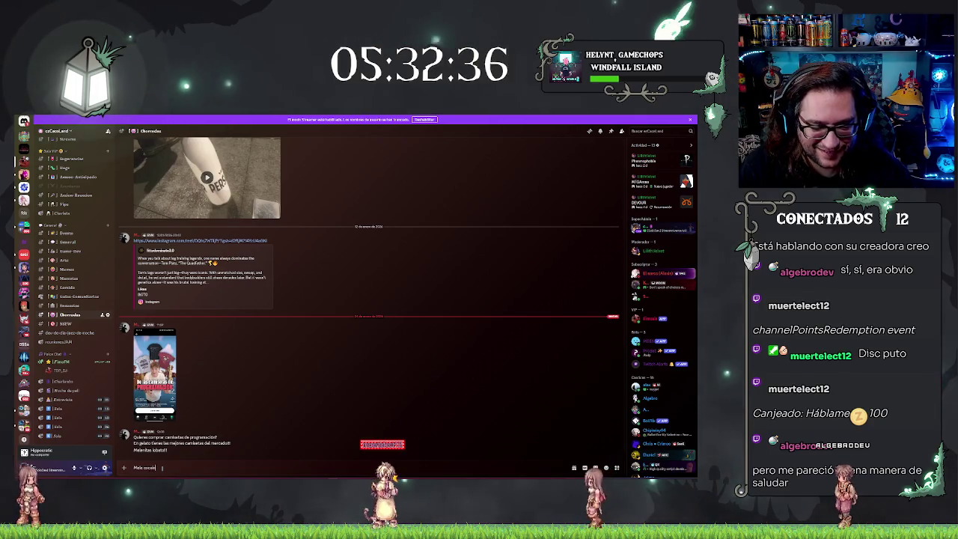
key("ctrl+v")
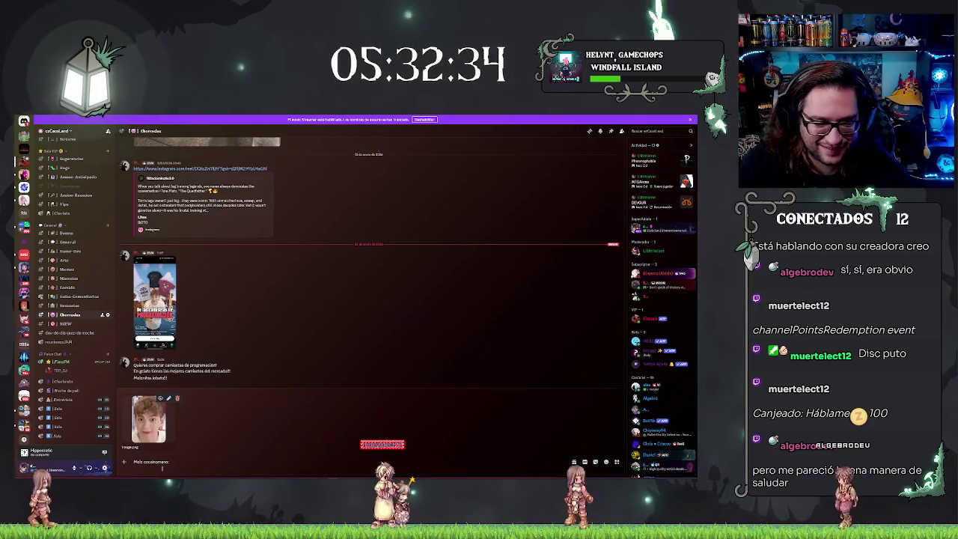
key("Return")
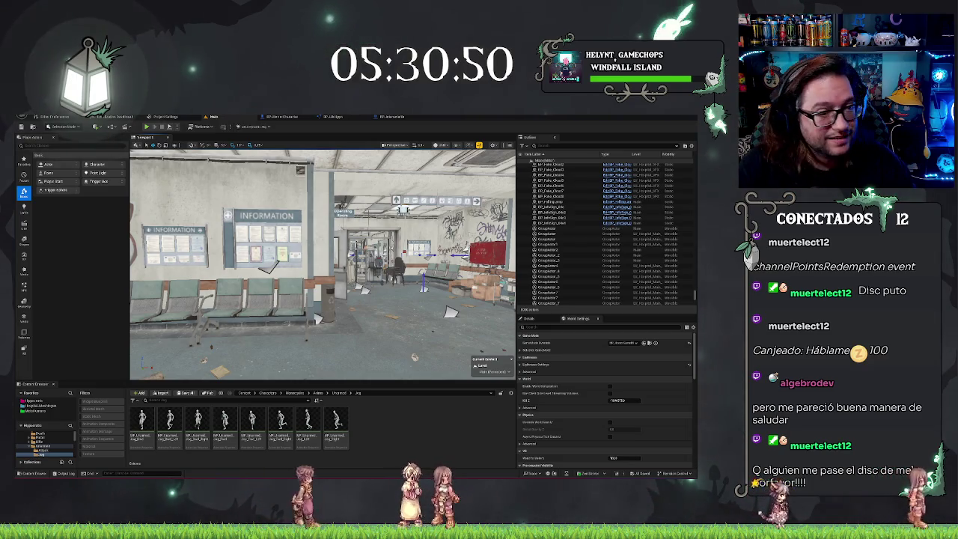
- Fly down the corridor to the ward door and show the Hypercanic root content folder
left_click_drag(321, 262, 359, 250)
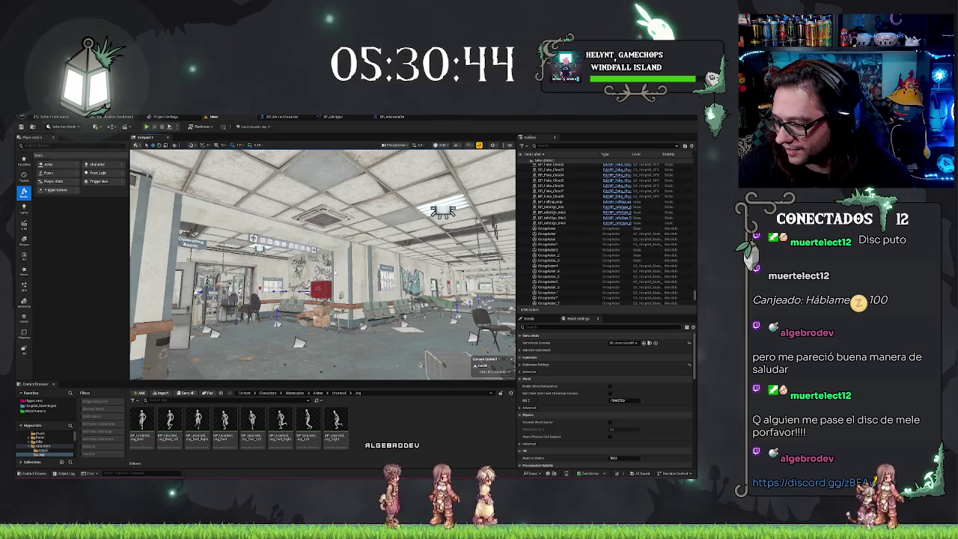
left_click_drag(356, 254, 274, 267)
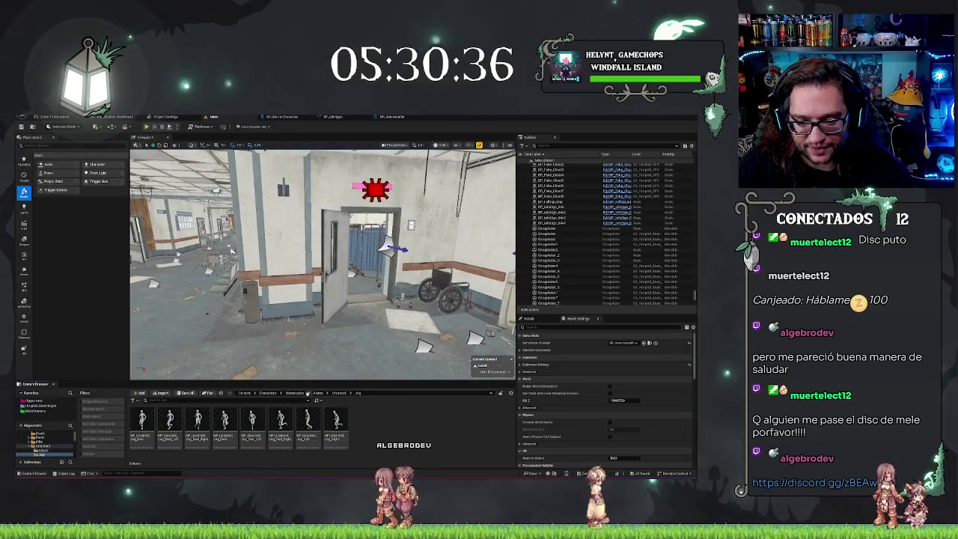
left_click(71, 426)
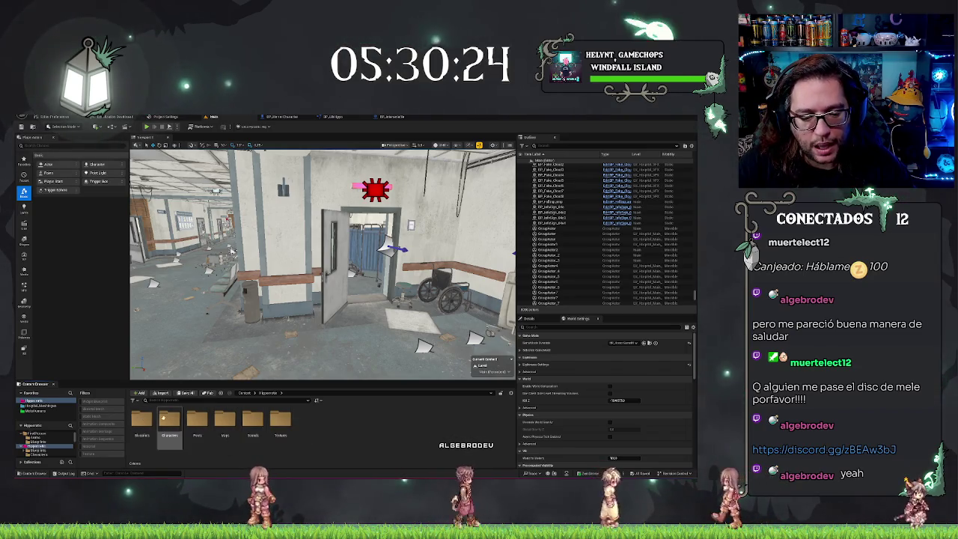
- In Blueprints/Mechanics/UI, add an Actor-based Blueprint Class named BP_Informacion
double_click(143, 420)
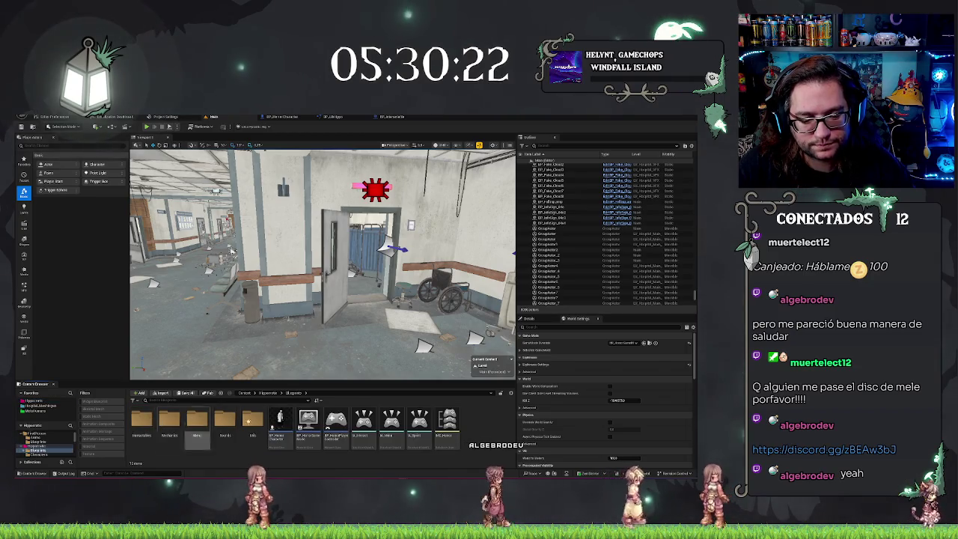
double_click(142, 420)
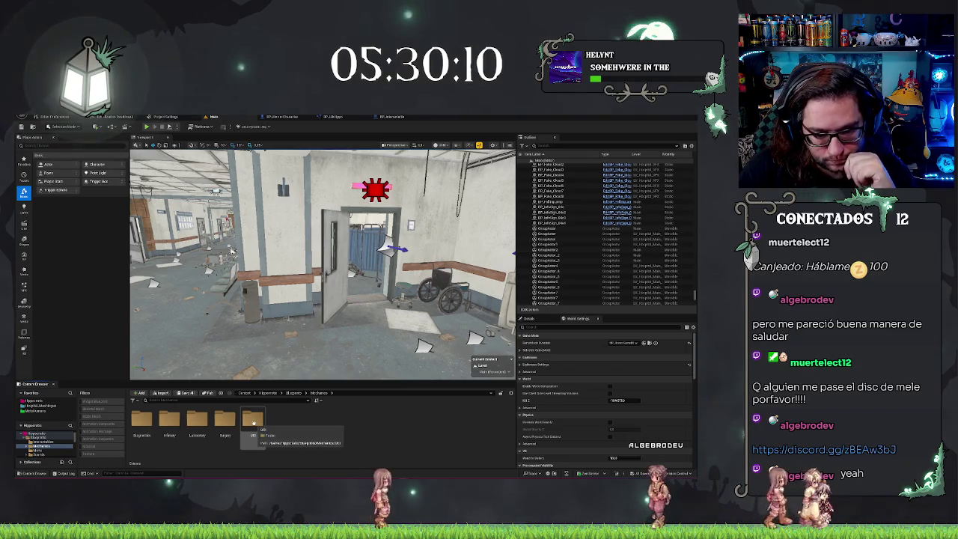
double_click(254, 424)
right_click(255, 425)
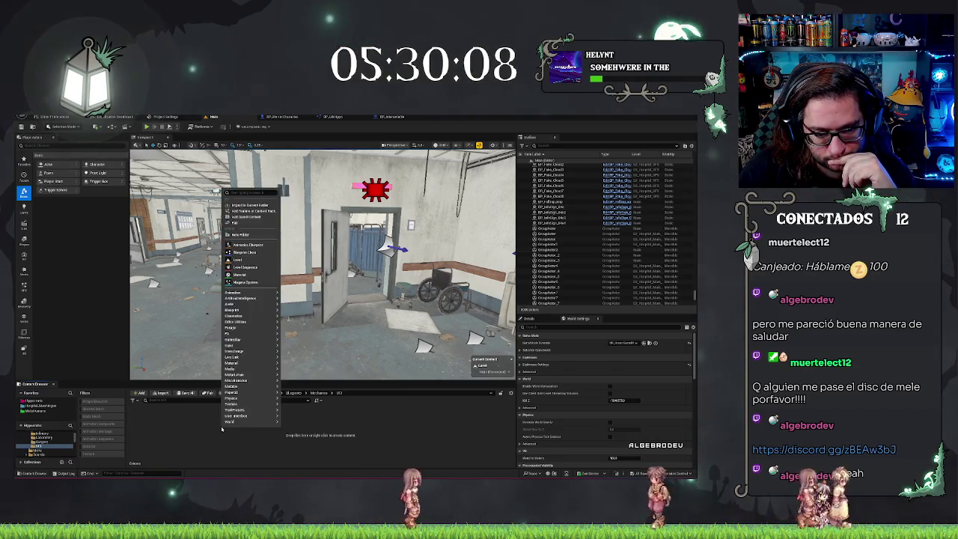
left_click(246, 252)
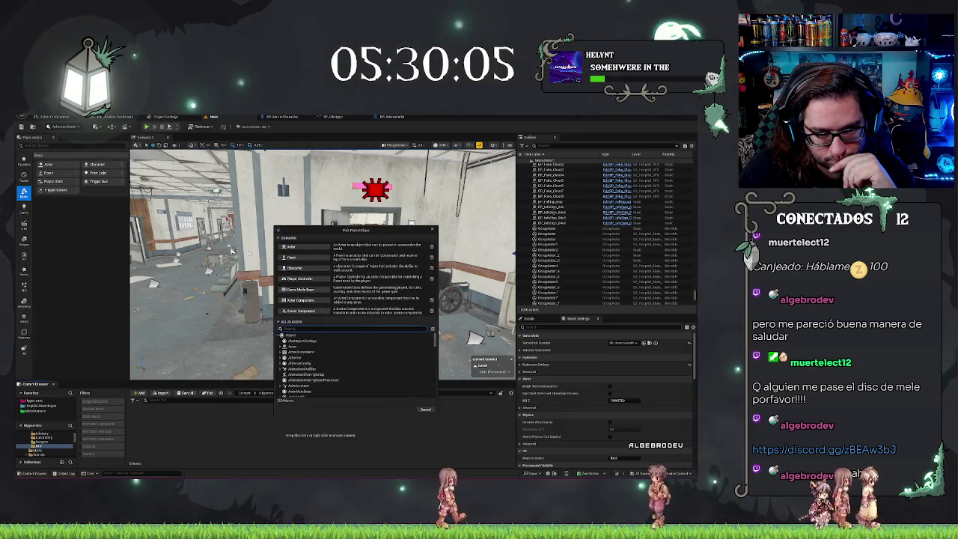
left_click(307, 247)
type("BP_")
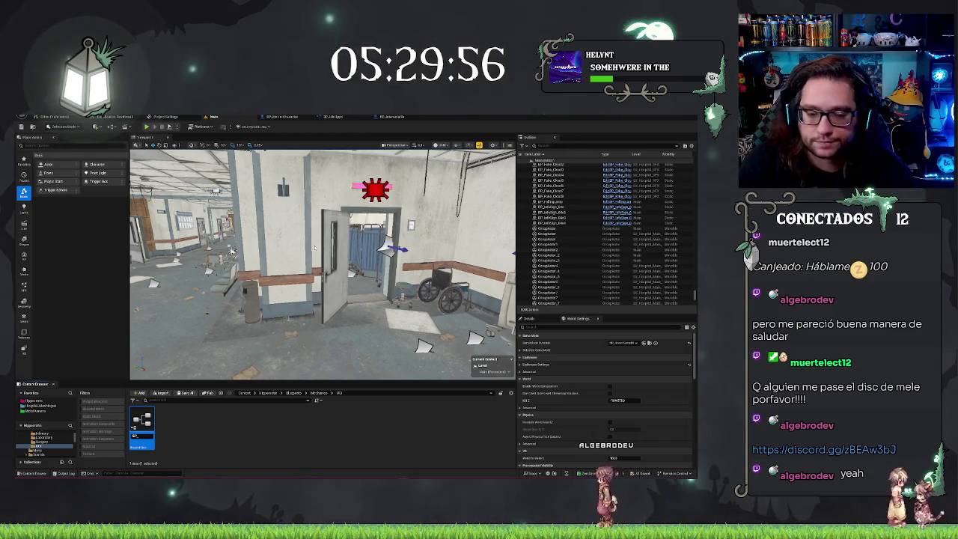
type("Informacion")
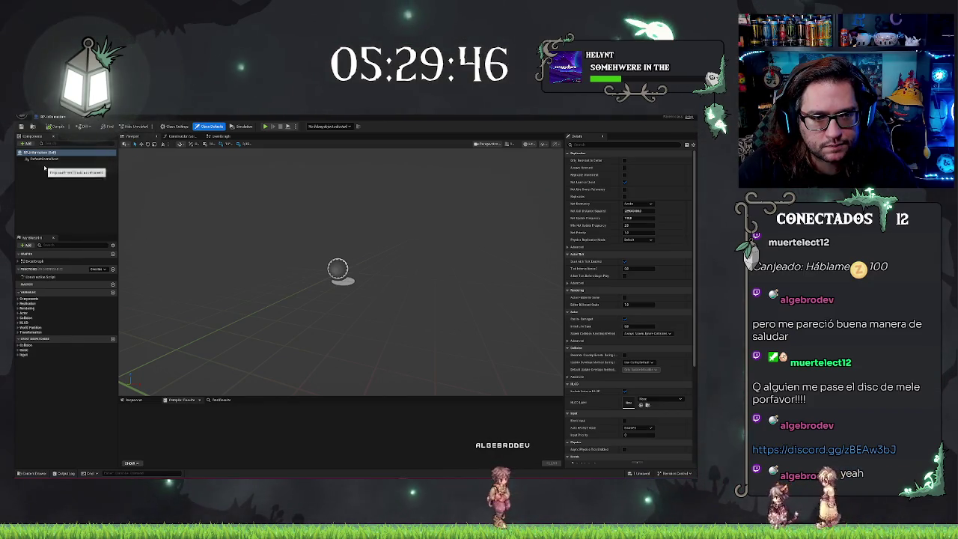
- Reparent BP_Informacion onto the parent Blueprint found by searching 'agen'
left_click(21, 126)
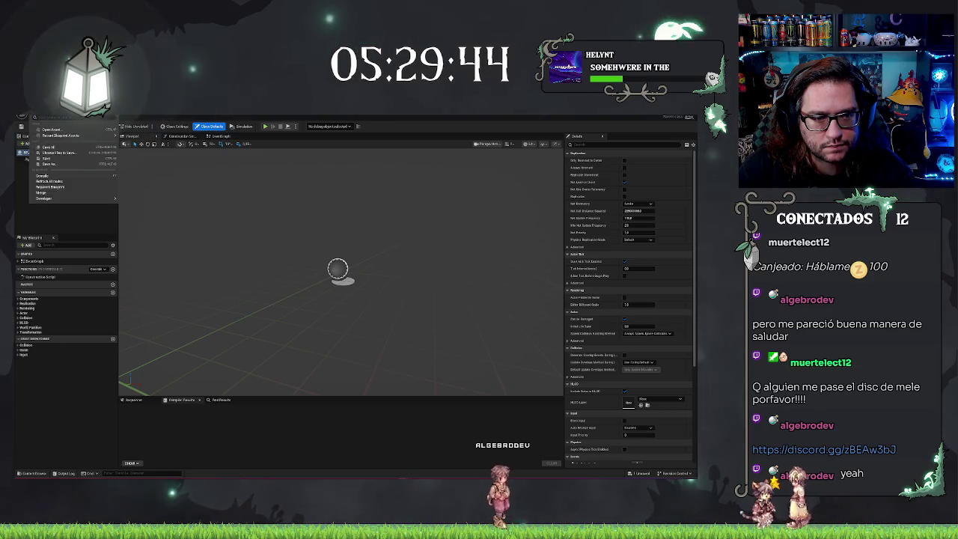
left_click(72, 186)
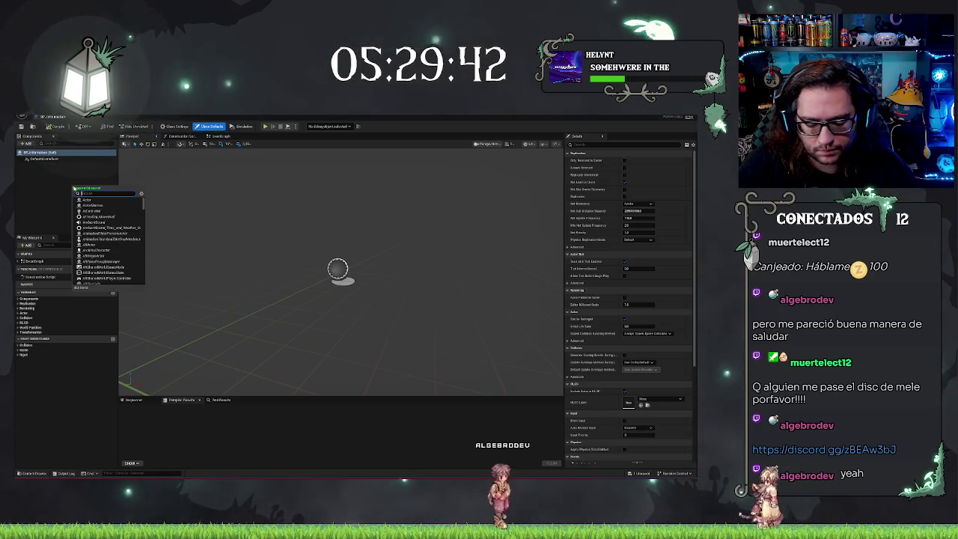
type("agen")
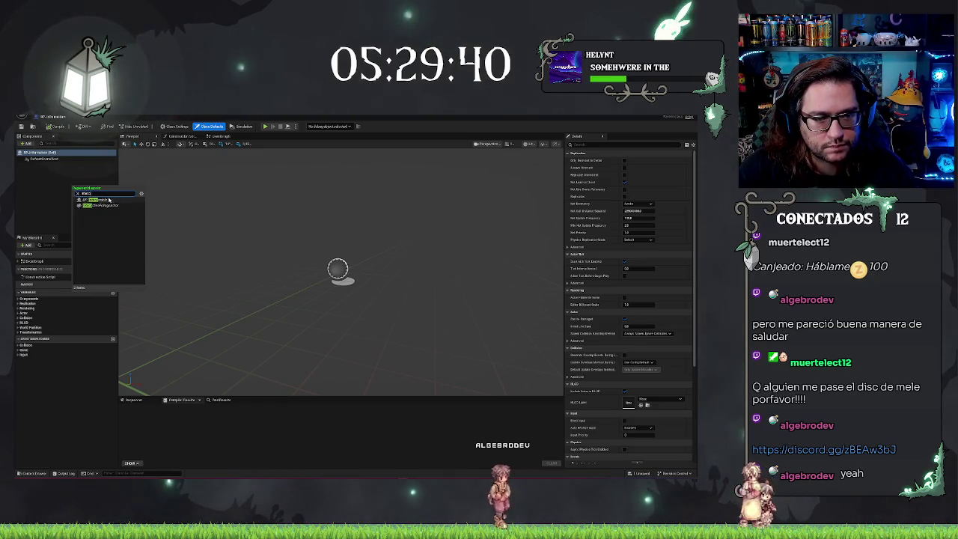
left_click(109, 199)
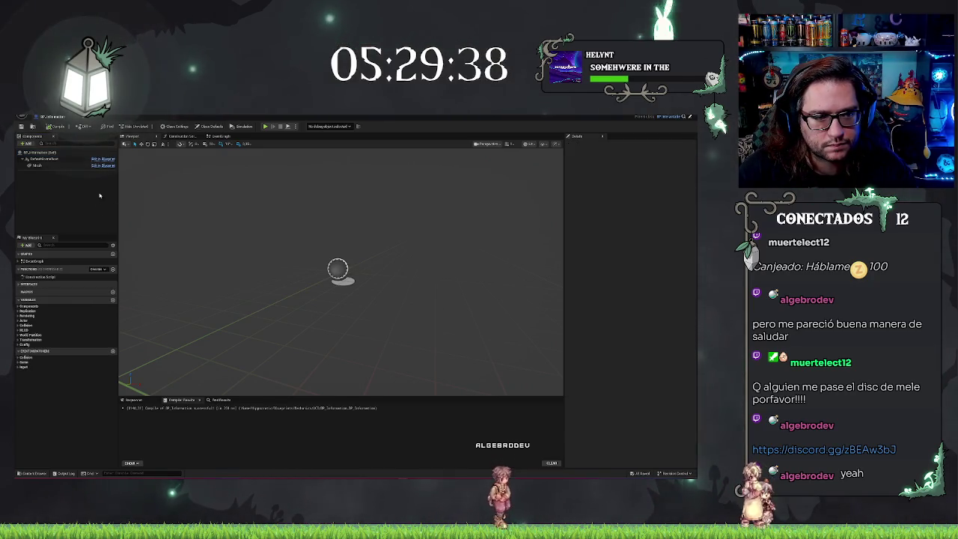
- Select the inherited Mesh component and browse static meshes, leaving the mesh unset
left_click(36, 165)
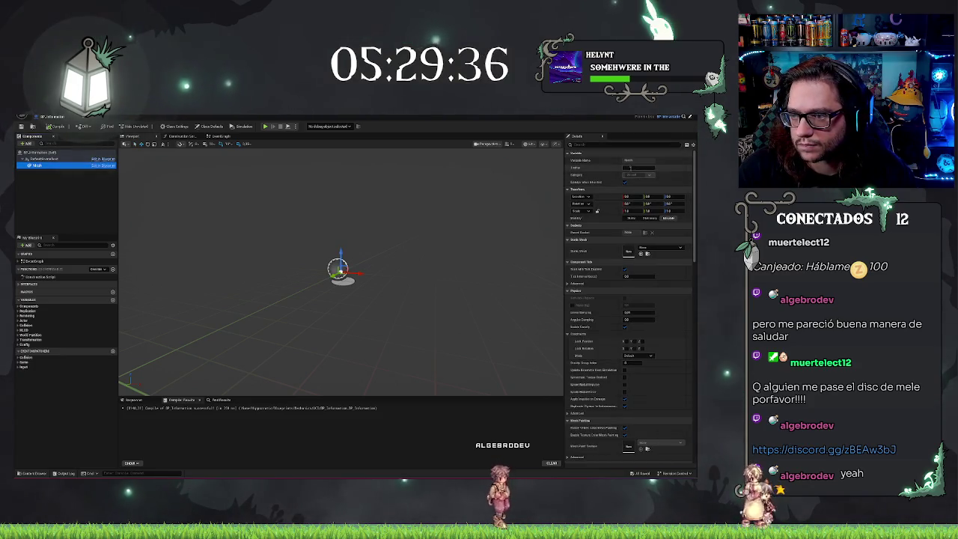
left_click(643, 248)
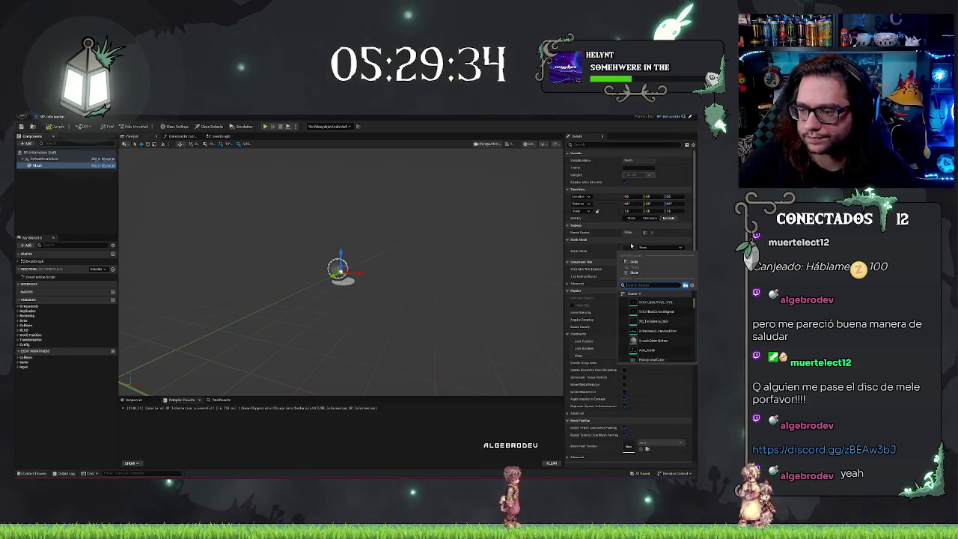
type("sa")
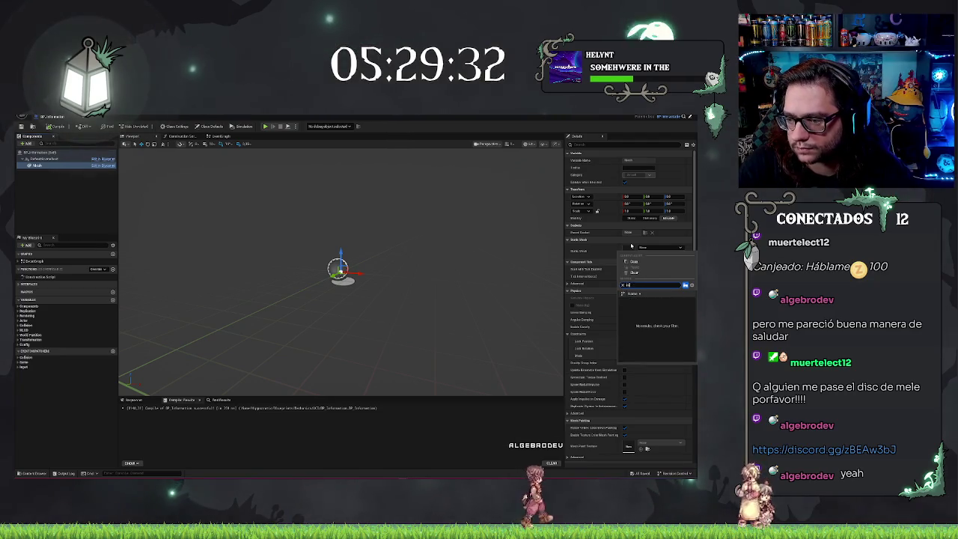
key("BackSpace")
type("rm")
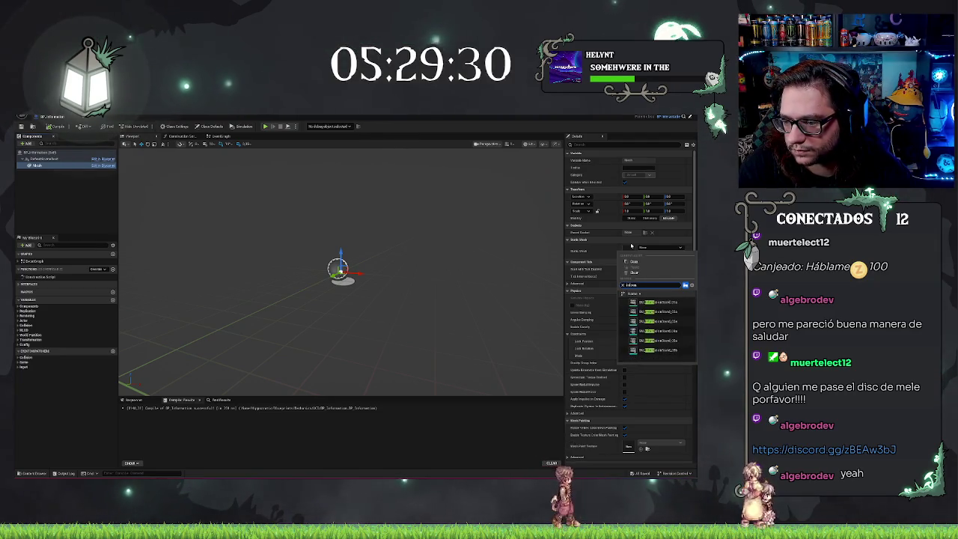
left_click(622, 284)
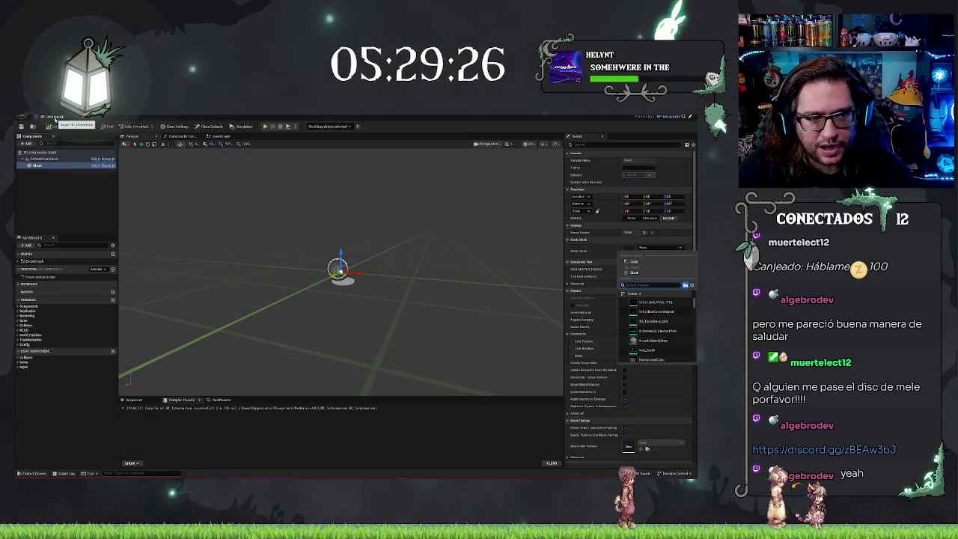
key("alt+Tab")
key("alt+Tab")
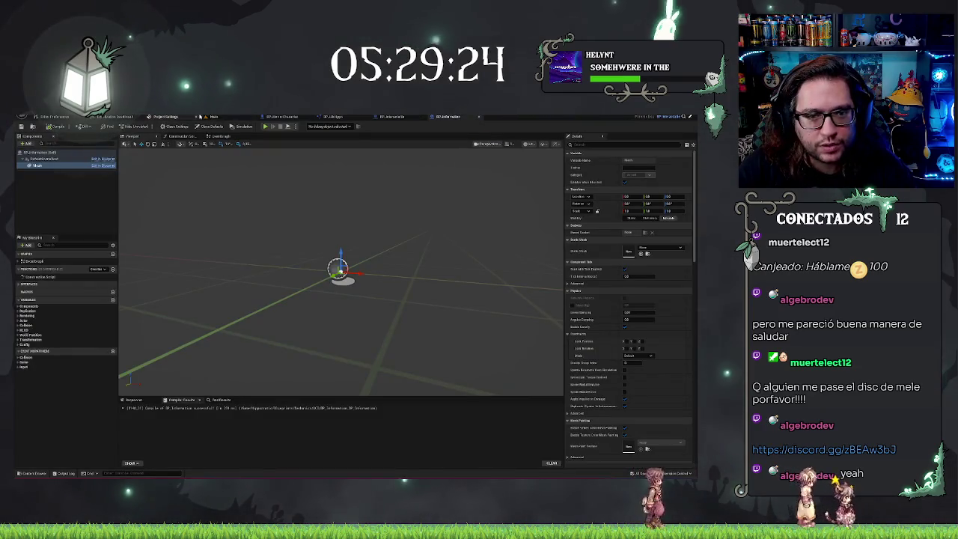
key("alt+Tab")
- Fly the camera through the office, past the desks and chair room, into the cabinet area
key("w")
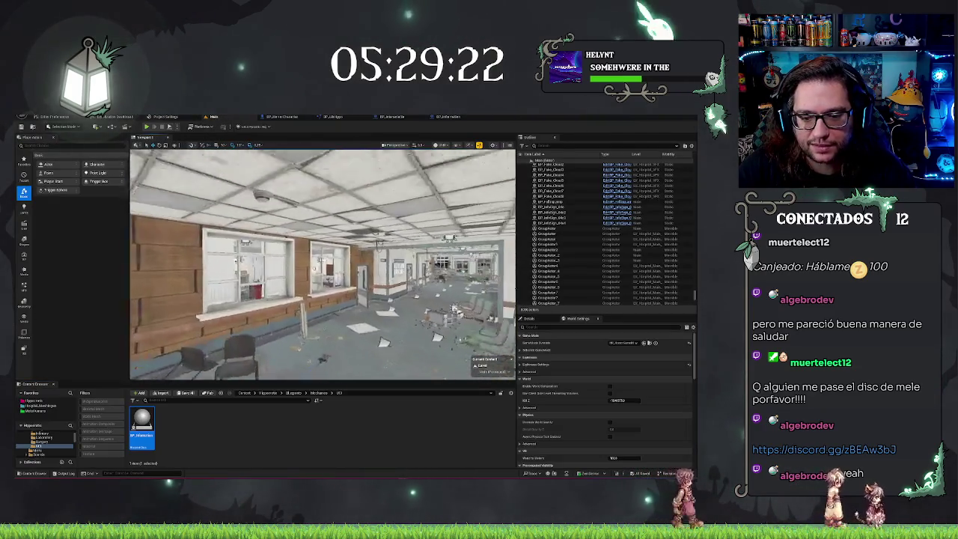
key("w")
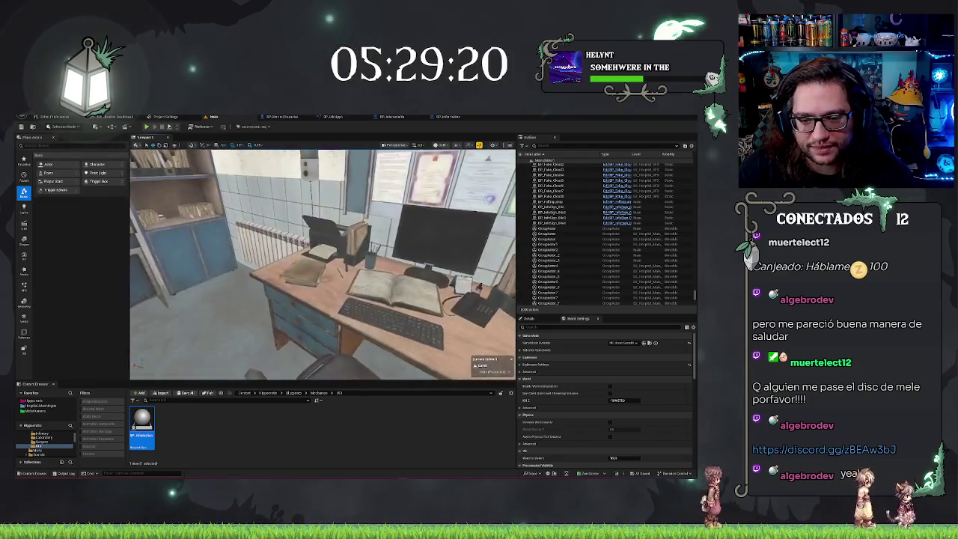
key("w")
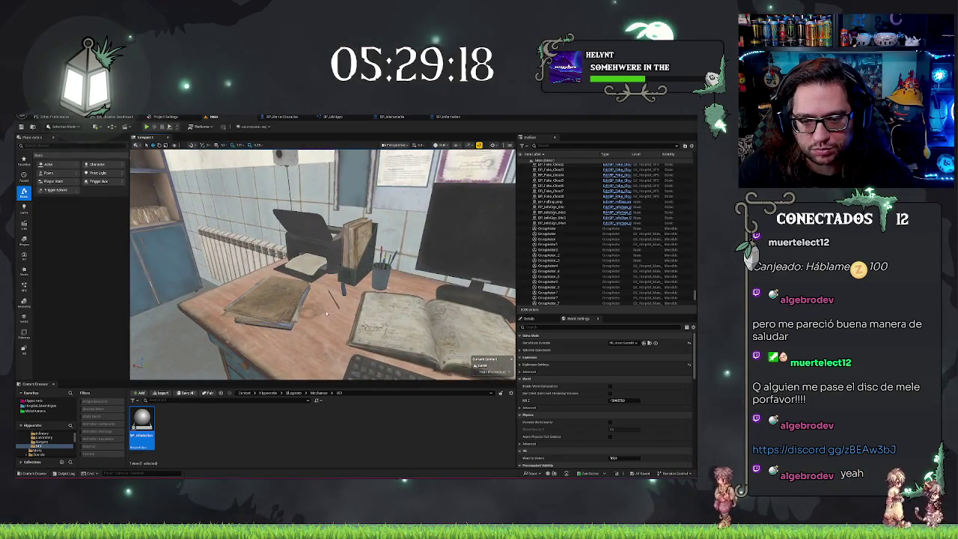
key("w")
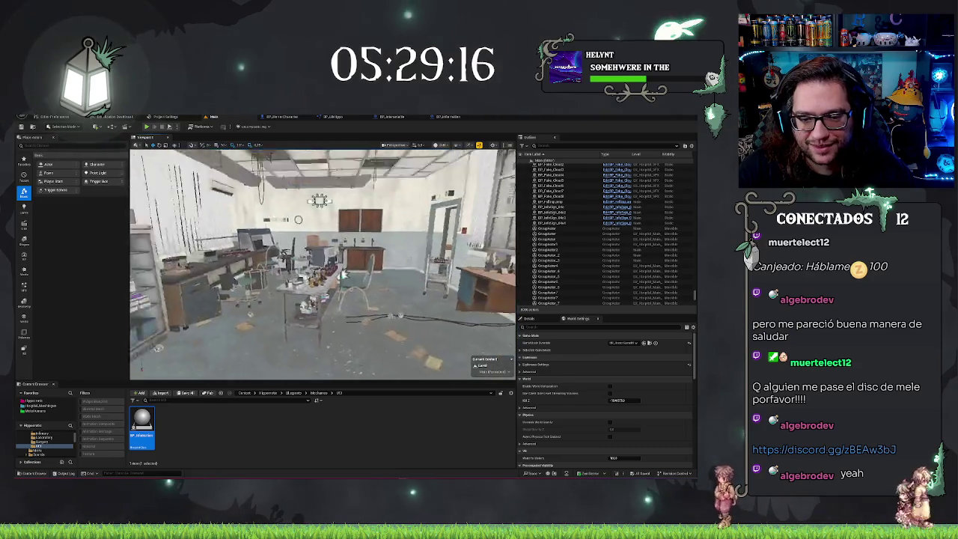
key("w")
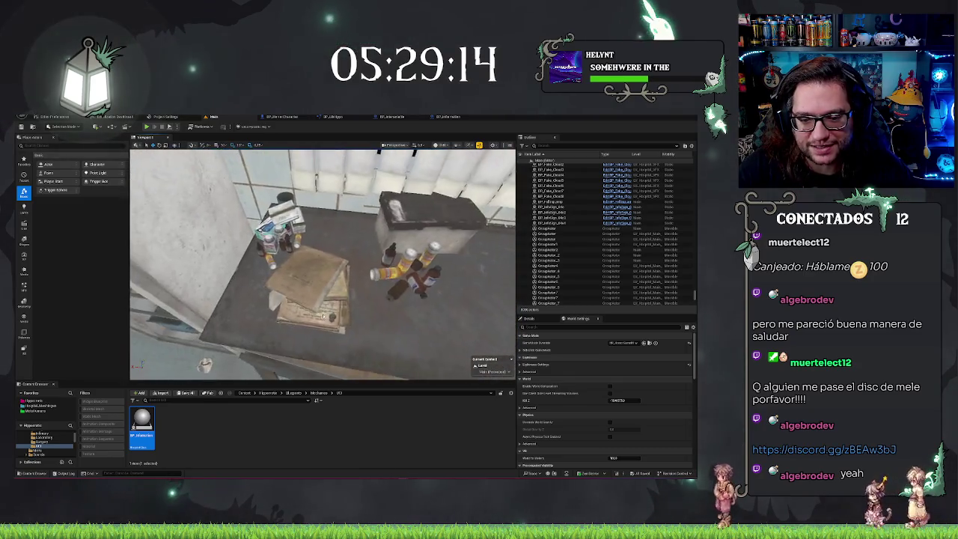
key("w")
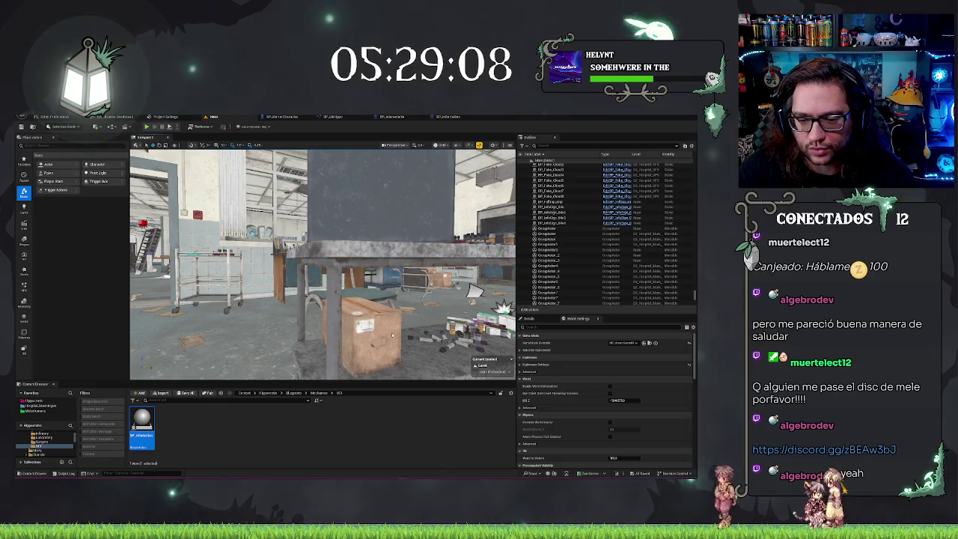
- Fly past the lab trolley into the INFORMATION board corridor, then switch over to Discord
key("s")
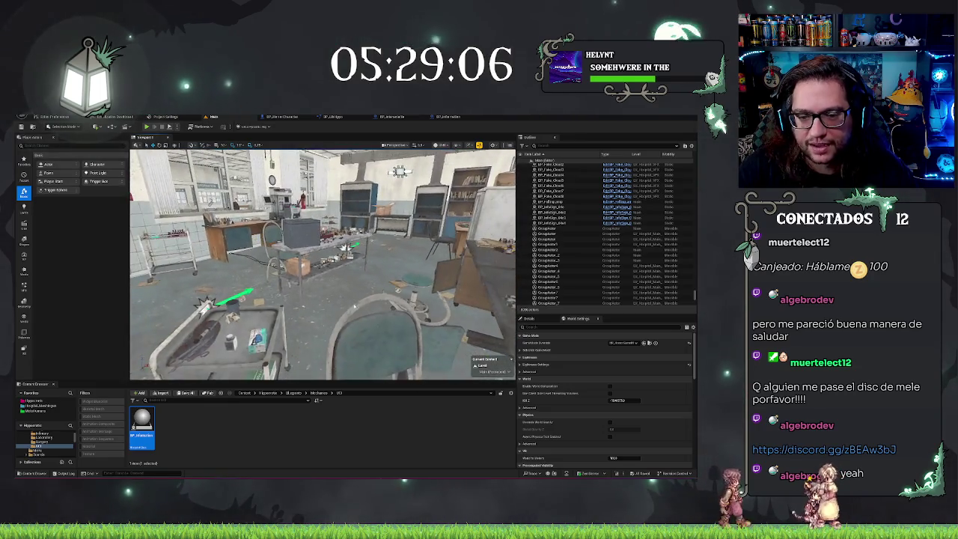
key("s")
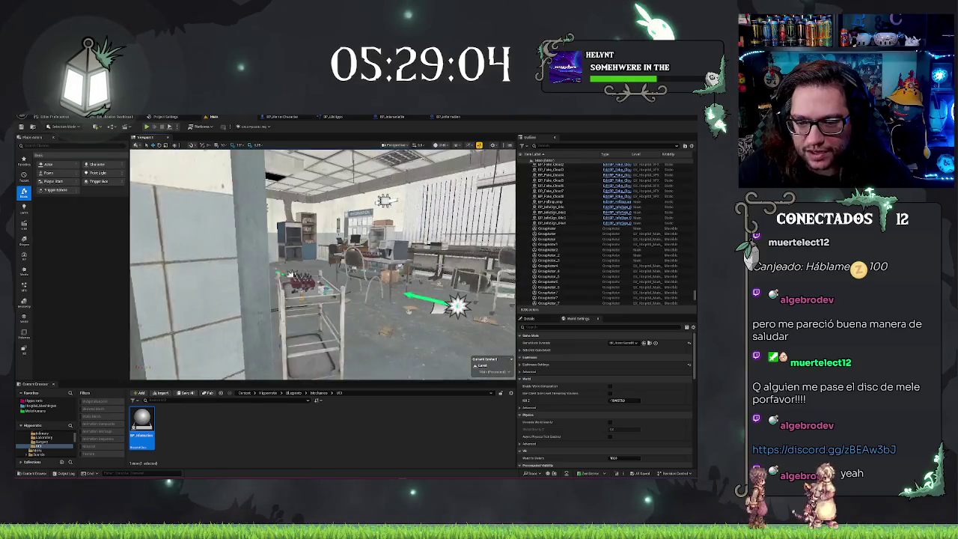
key("s")
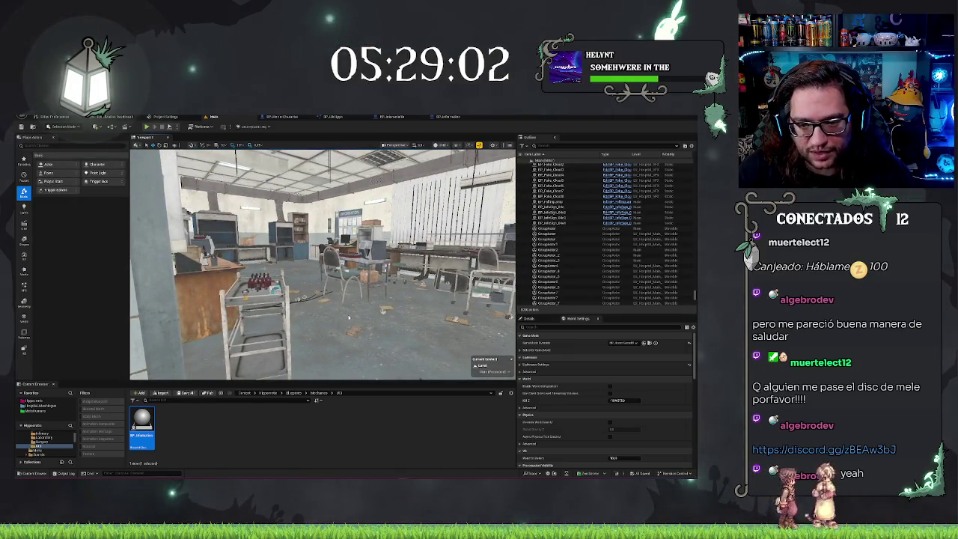
key("a")
key("w")
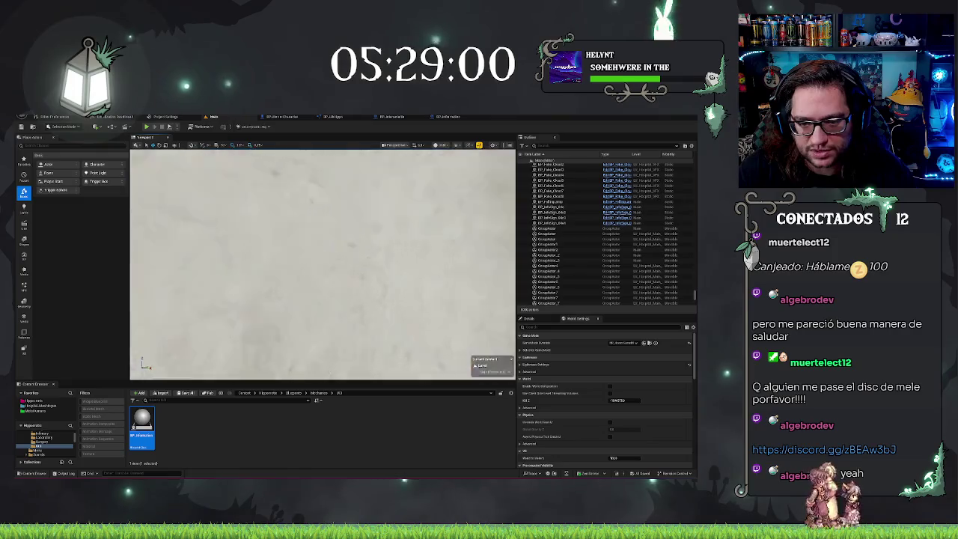
key("d")
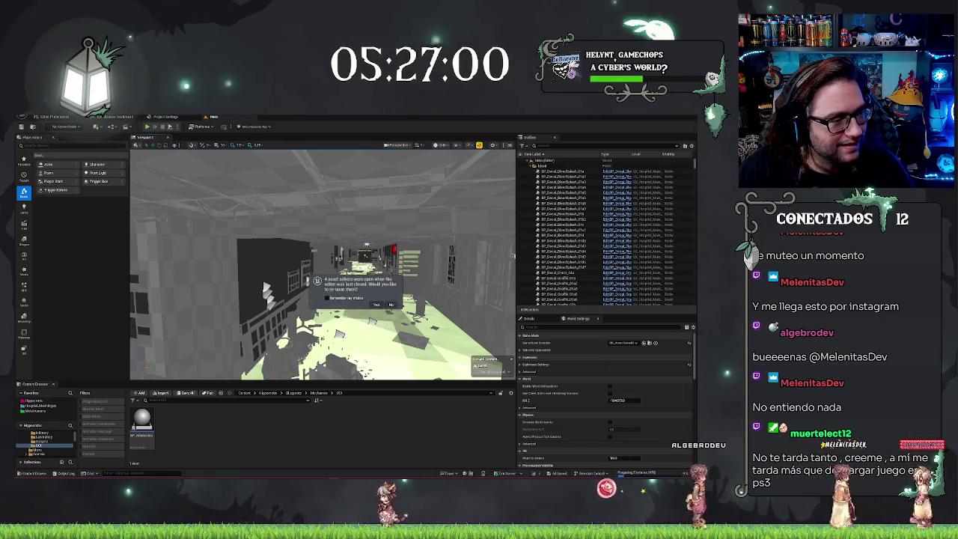
key("alt+Tab")
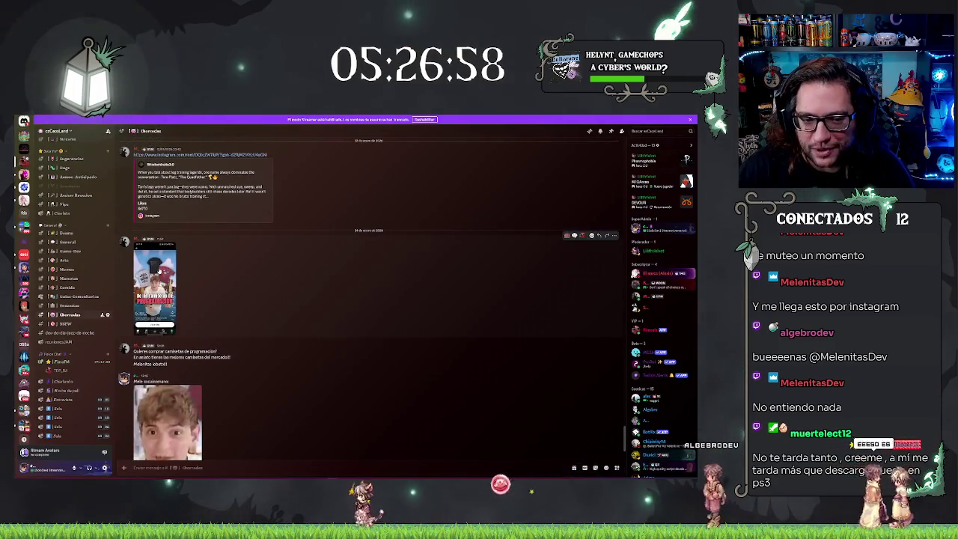
- View the shared phone video in chat, close the preview, and return to the Unreal level editor
left_click(160, 270)
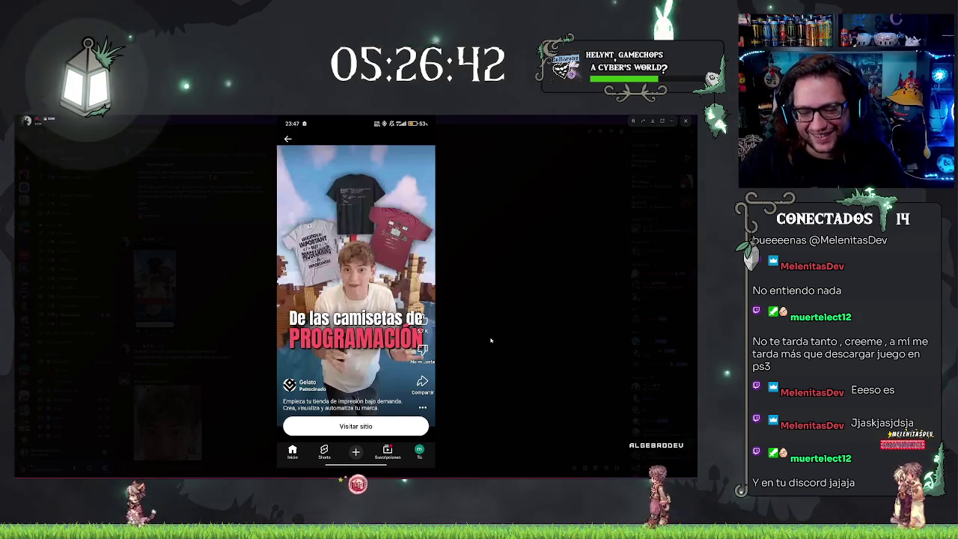
left_click(497, 332)
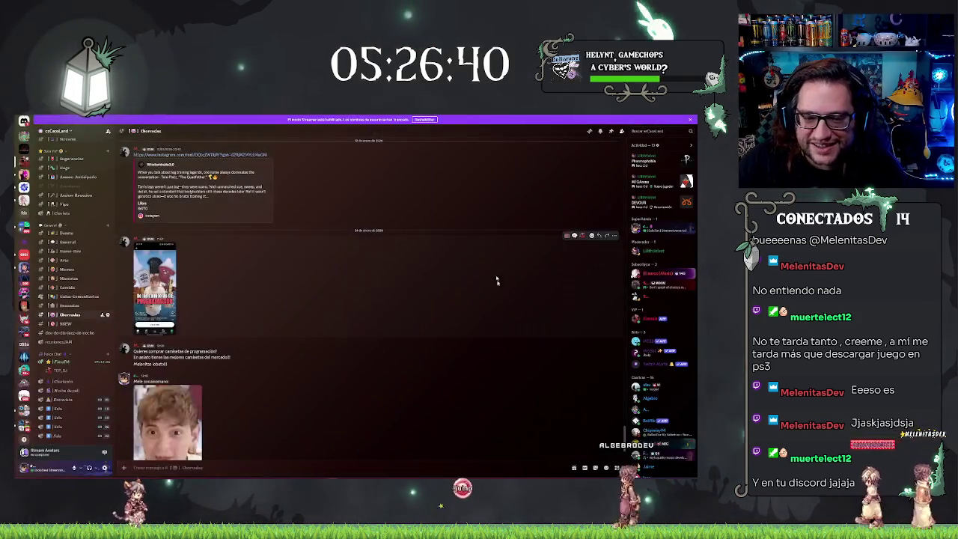
key("alt+Tab")
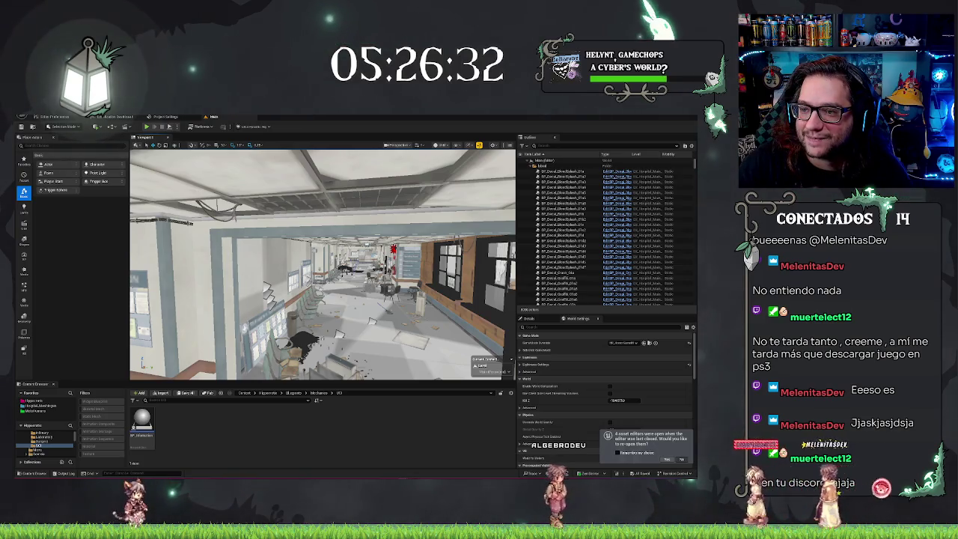
key("alt+Tab")
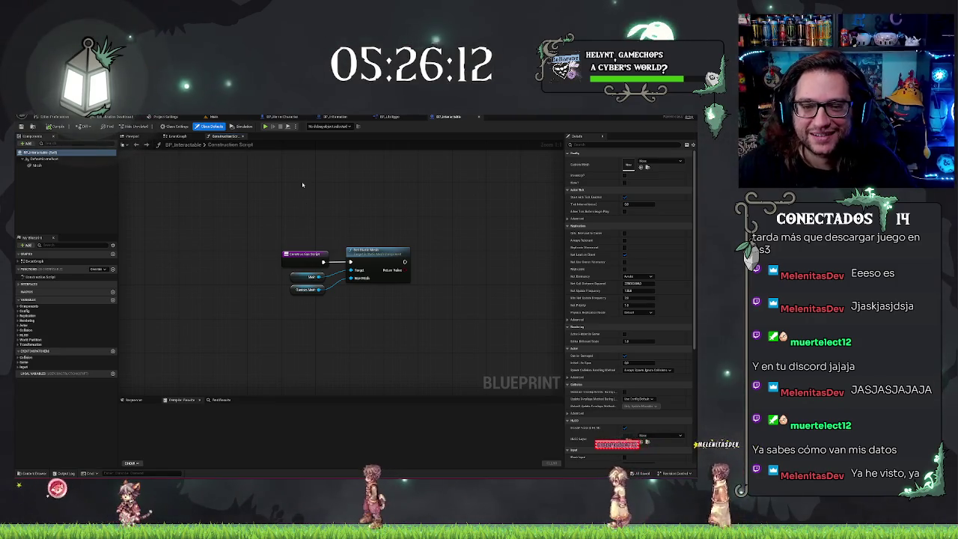
left_click(214, 117)
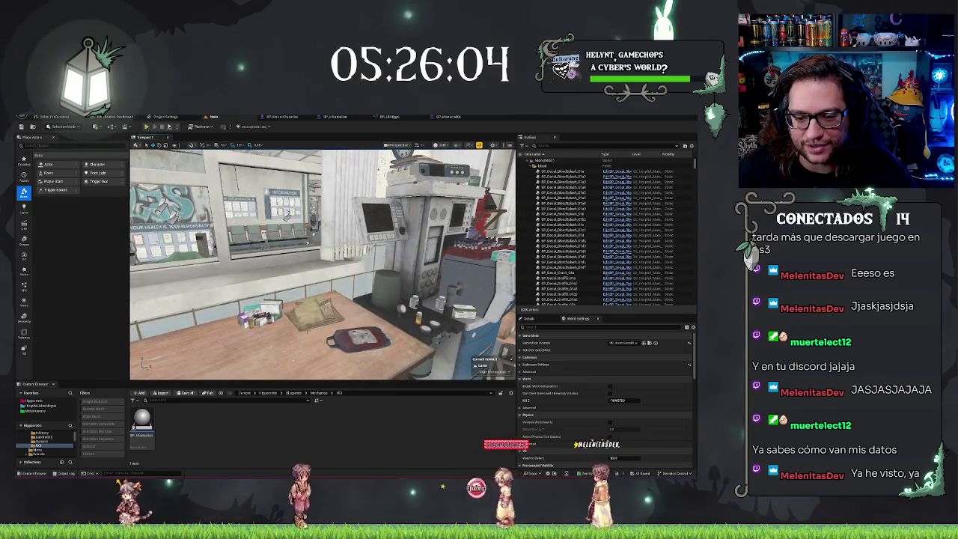
- Select the BP_Pila_01a12 prop and use Browse to Asset on its StaticMeshComponent to find its mesh
left_click(337, 344)
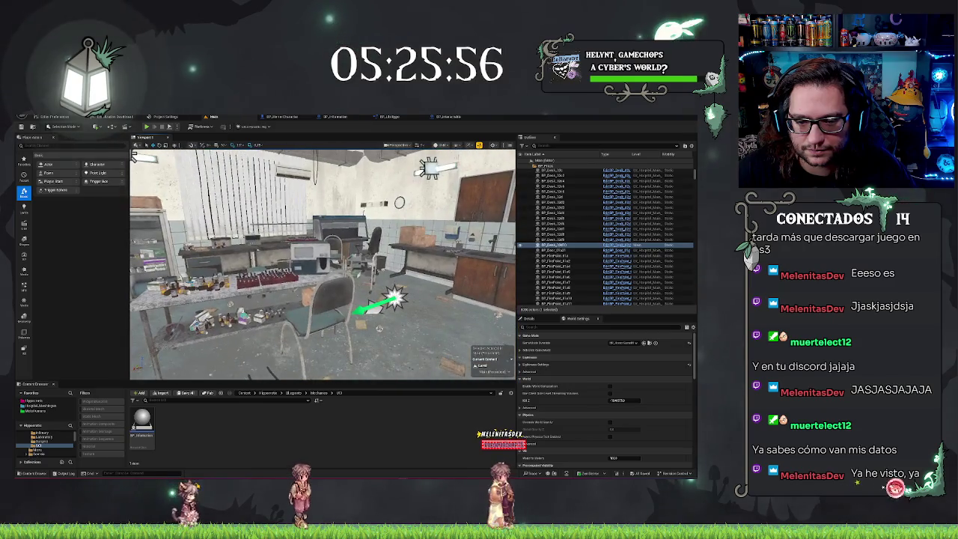
left_click(259, 308)
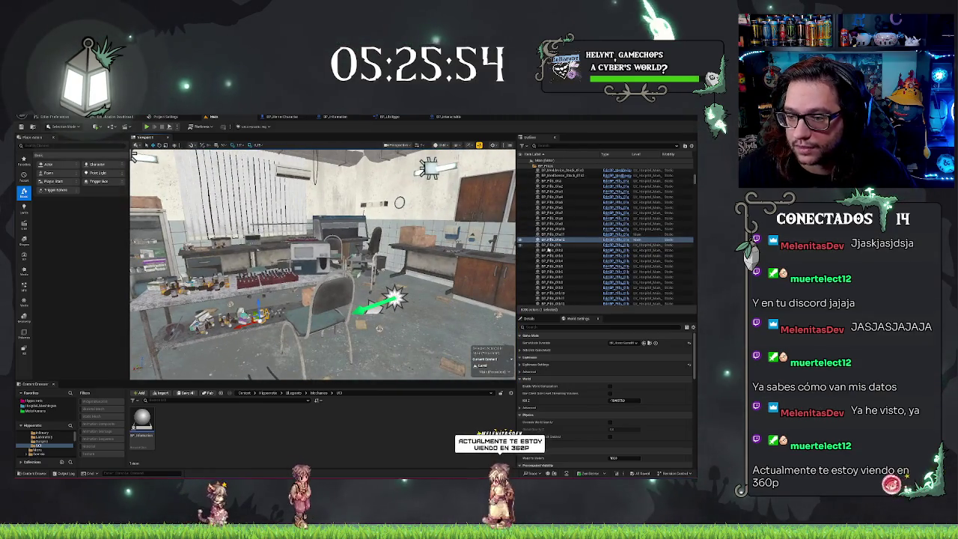
left_click(529, 318)
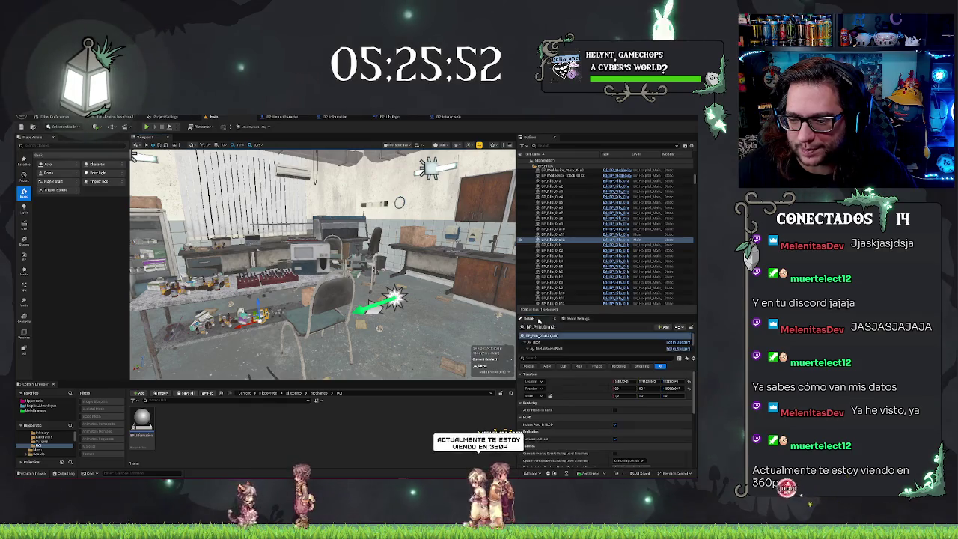
left_click(563, 342)
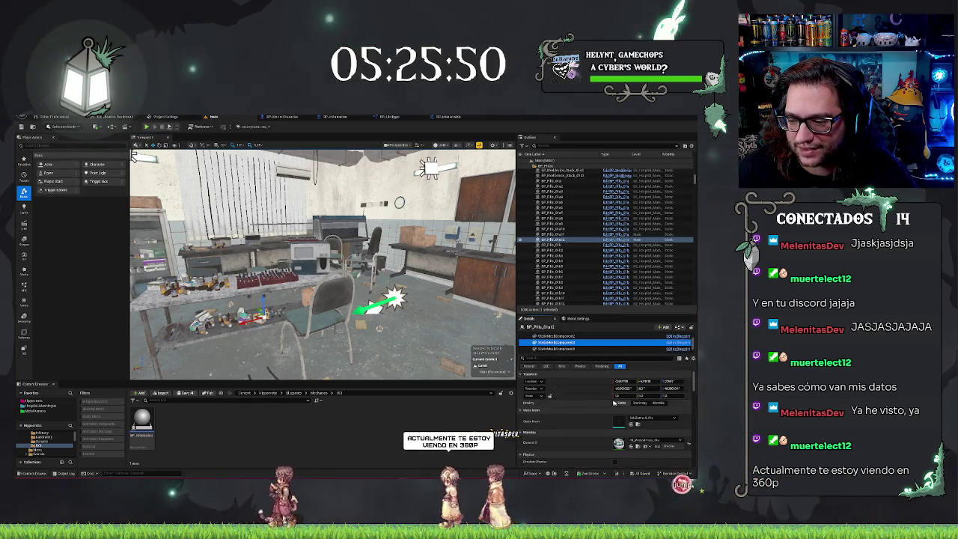
left_click(651, 445)
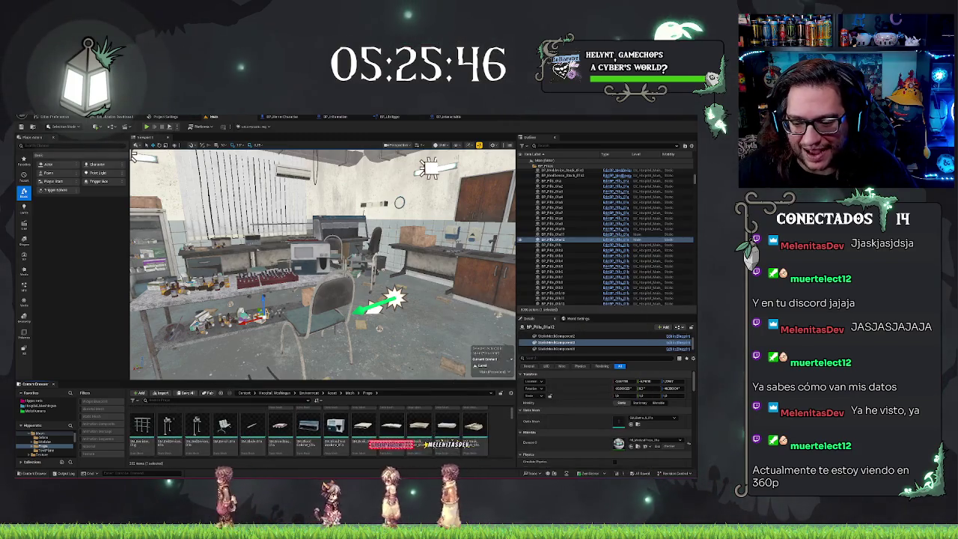
scroll(419, 425, "up", 2)
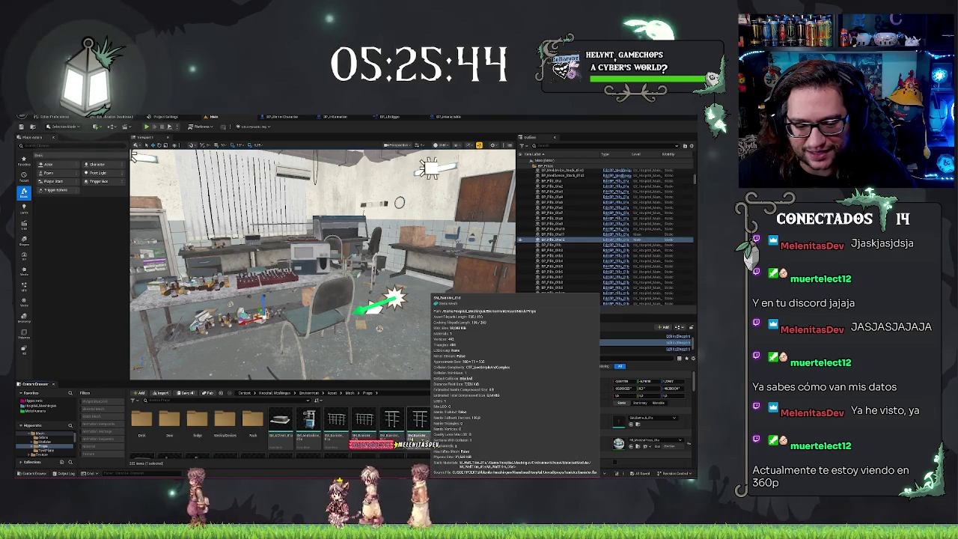
scroll(419, 443, "down", 3)
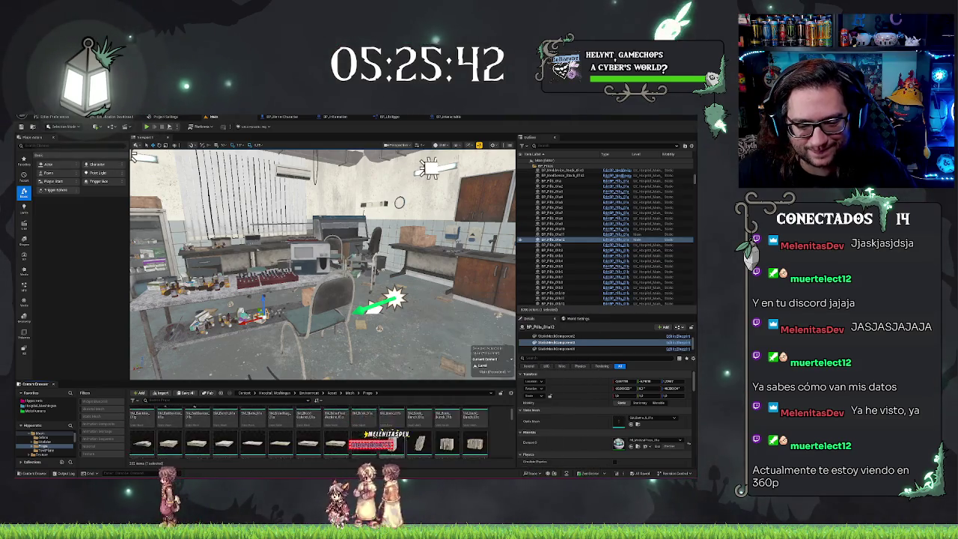
scroll(493, 424, "down", 2)
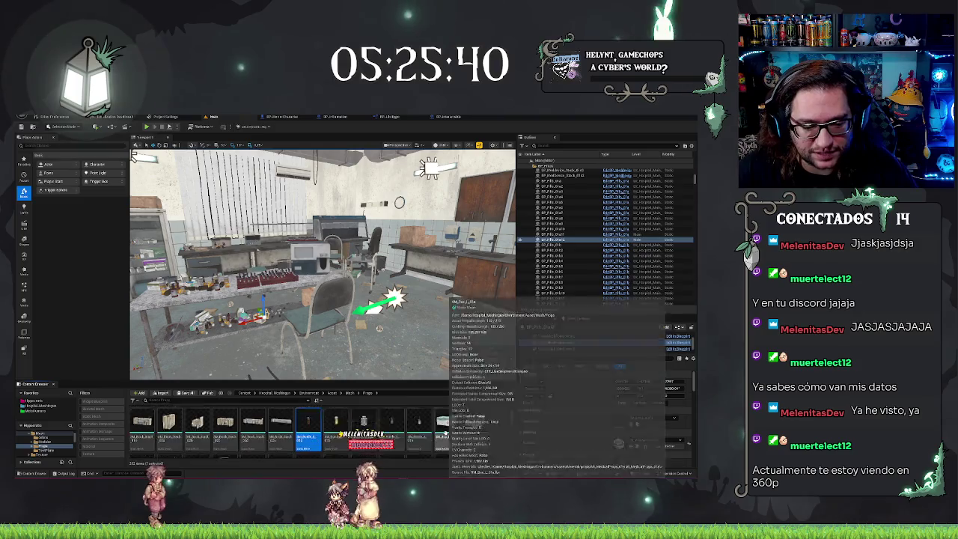
scroll(464, 433, "down", 1)
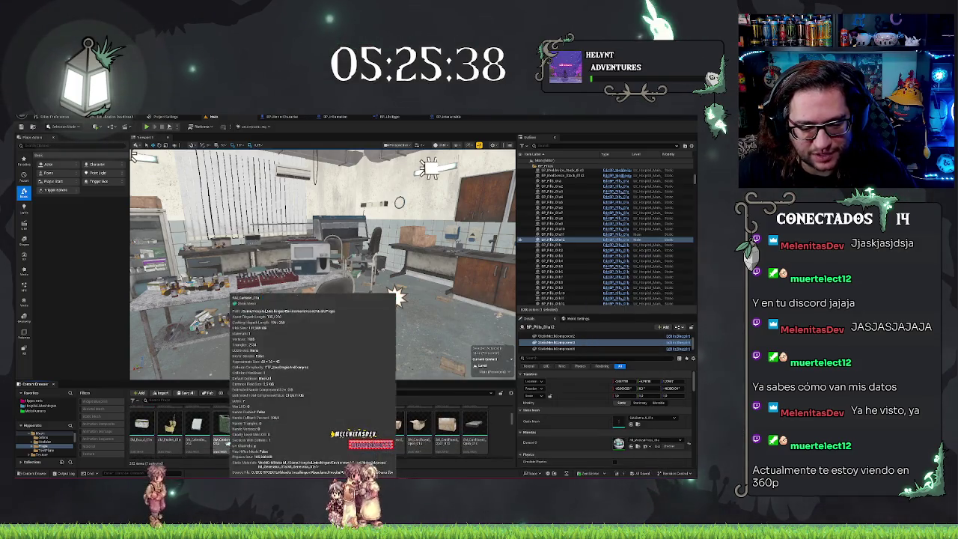
scroll(226, 443, "down", 1)
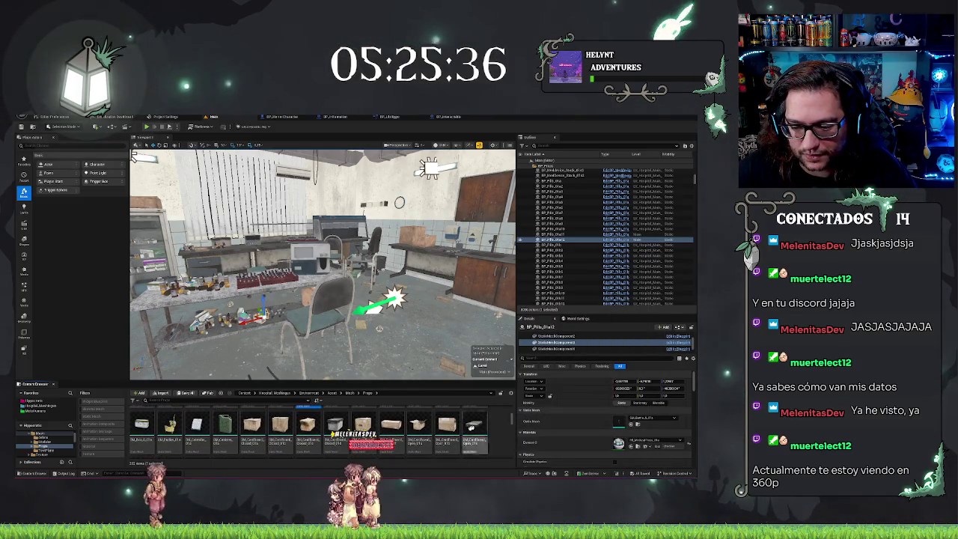
scroll(473, 426, "down", 2)
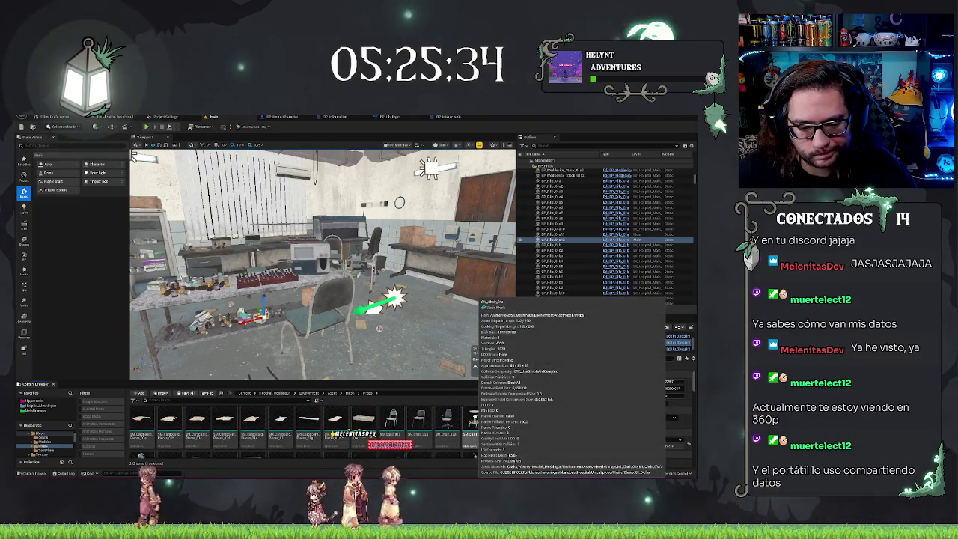
scroll(473, 427, "down", 2)
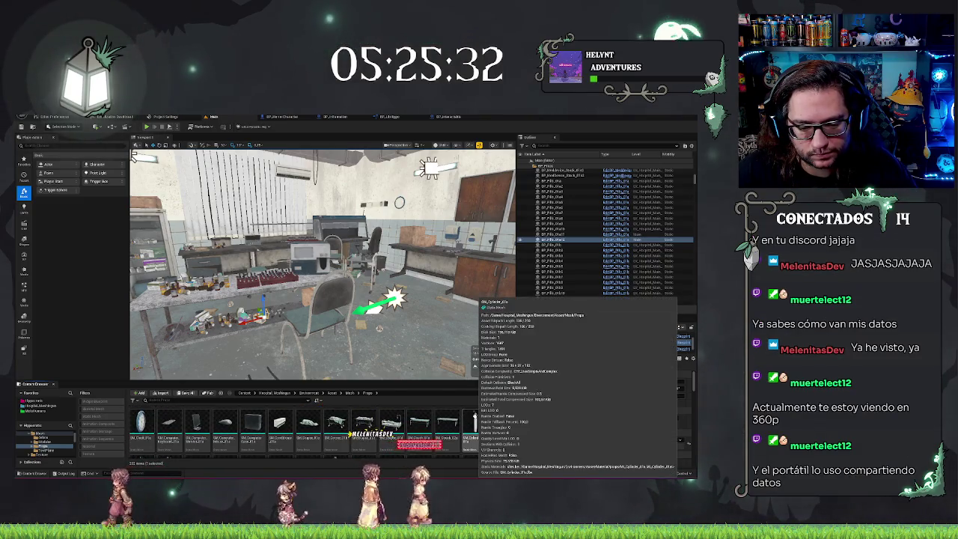
scroll(473, 427, "down", 2)
scroll(473, 427, "down", 2)
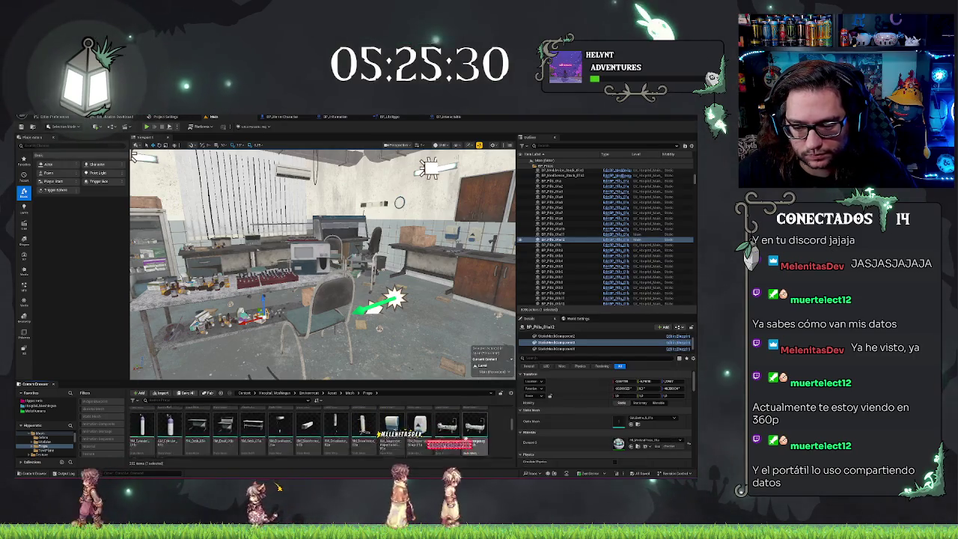
scroll(473, 434, "down", 2)
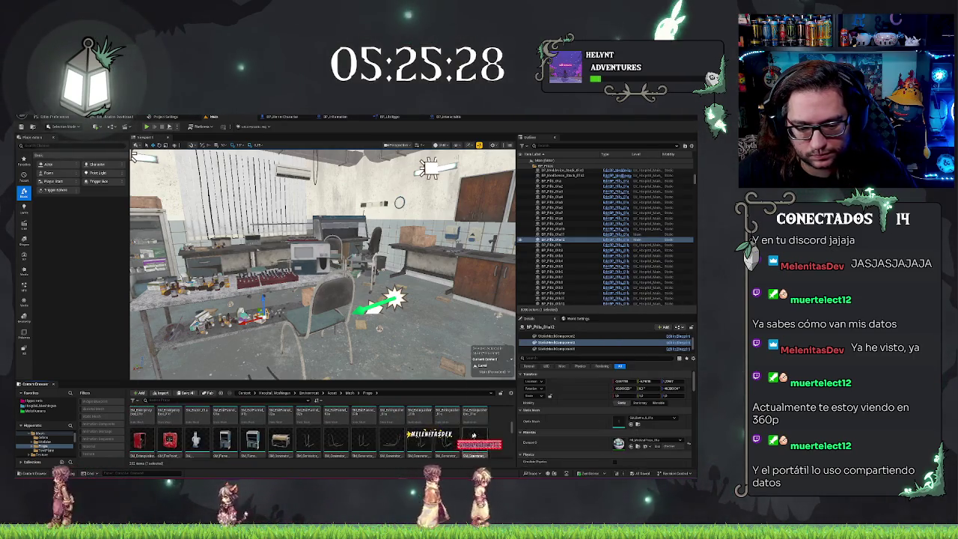
scroll(473, 435, "down", 2)
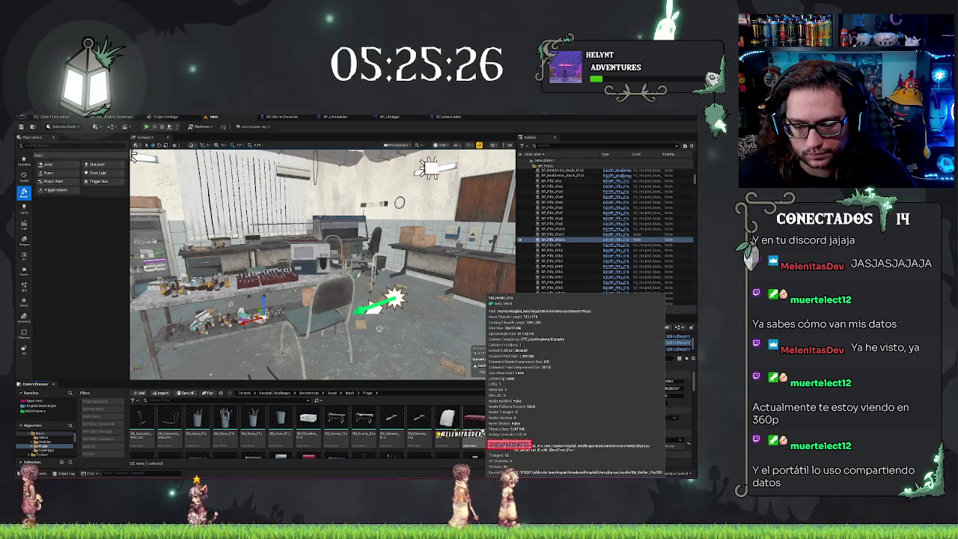
scroll(473, 435, "down", 4)
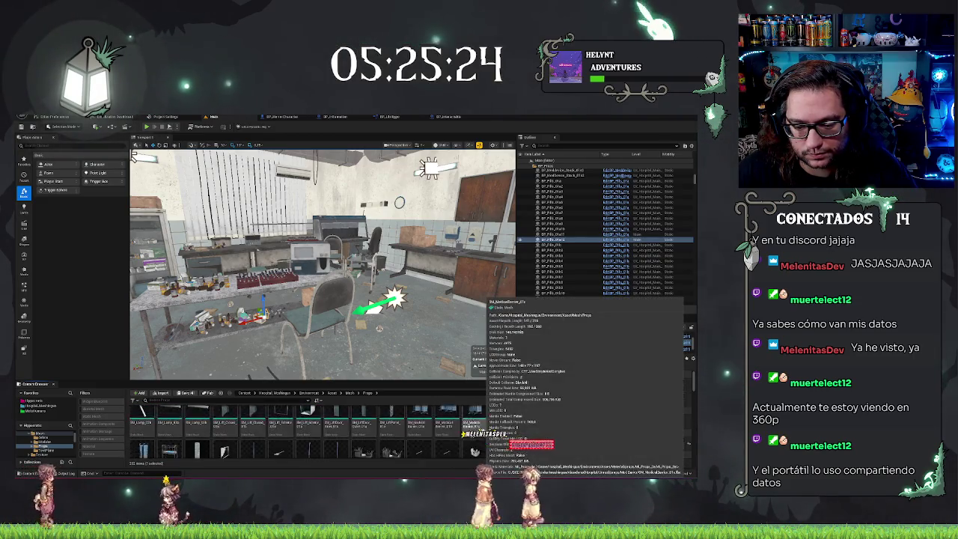
scroll(473, 436, "down", 4)
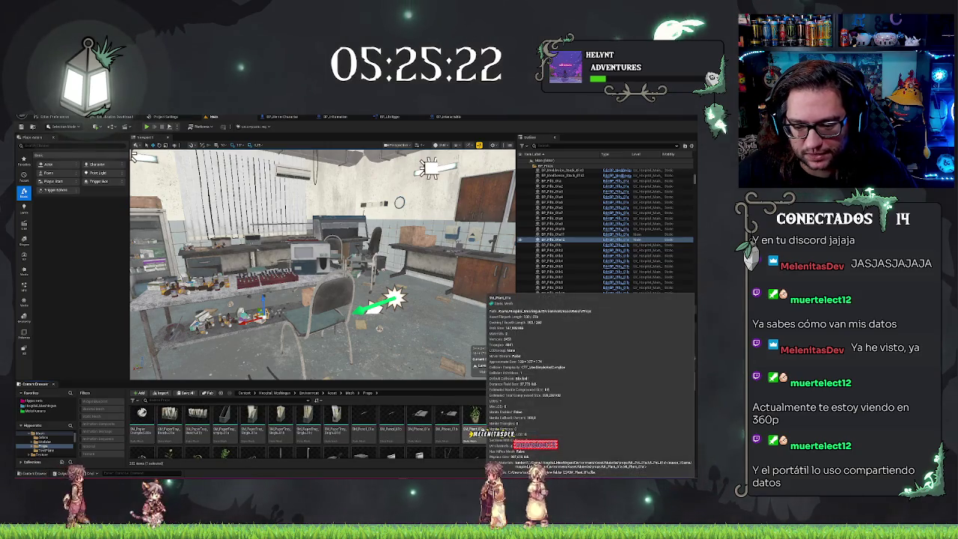
scroll(473, 436, "down", 2)
scroll(473, 436, "down", 5)
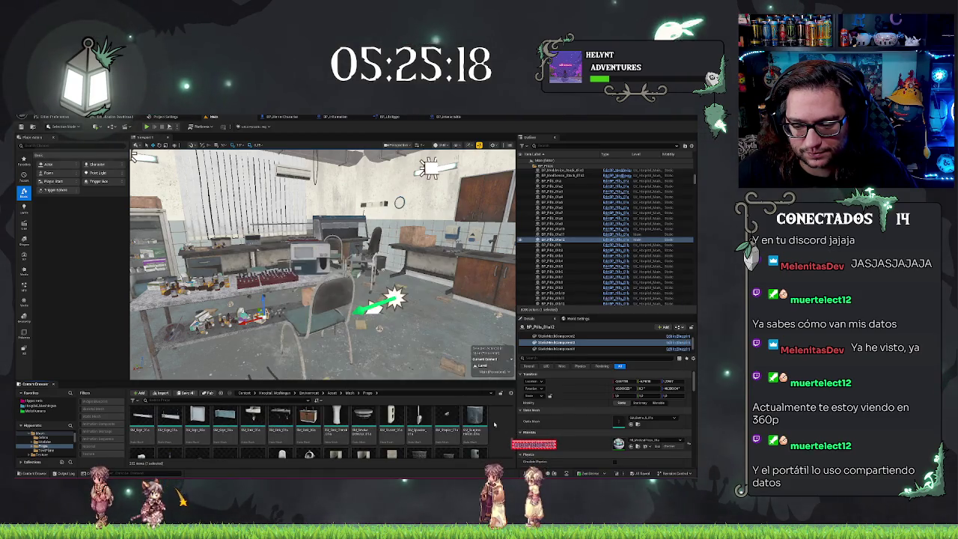
scroll(485, 430, "down", 3)
scroll(504, 425, "down", 5)
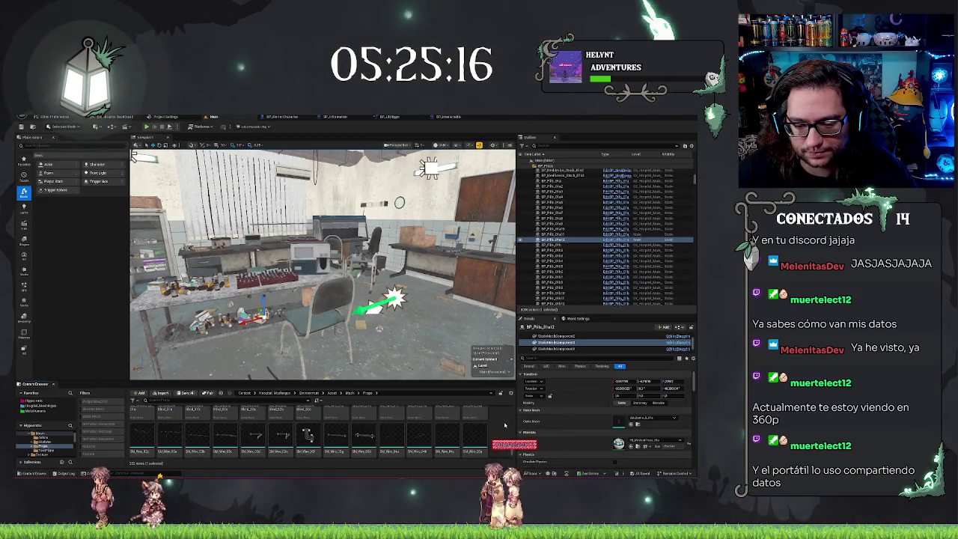
scroll(505, 425, "down", 5)
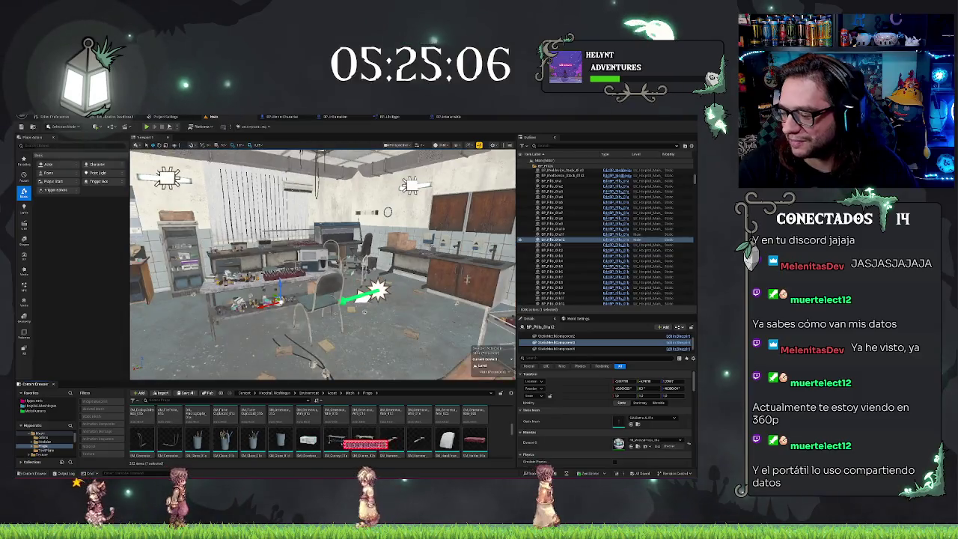
scroll(499, 436, "down", 3)
scroll(500, 436, "up", 1)
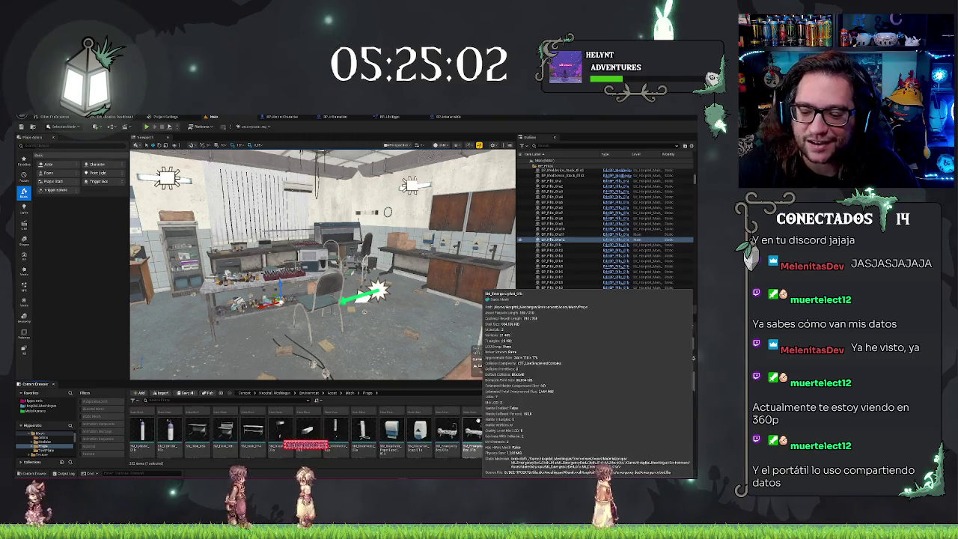
scroll(473, 408, "up", 1)
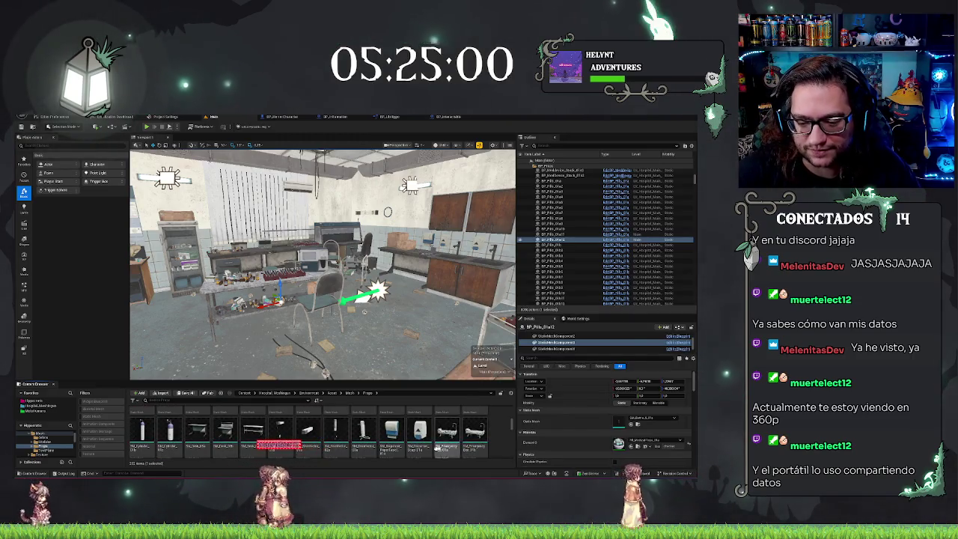
mouse_move(419, 434)
scroll(418, 433, "up", 1)
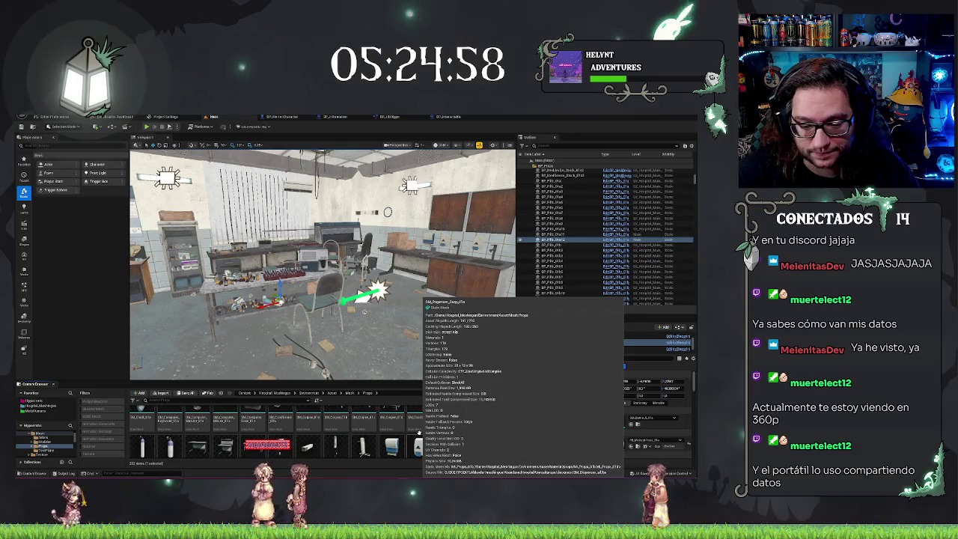
scroll(453, 429, "up", 1)
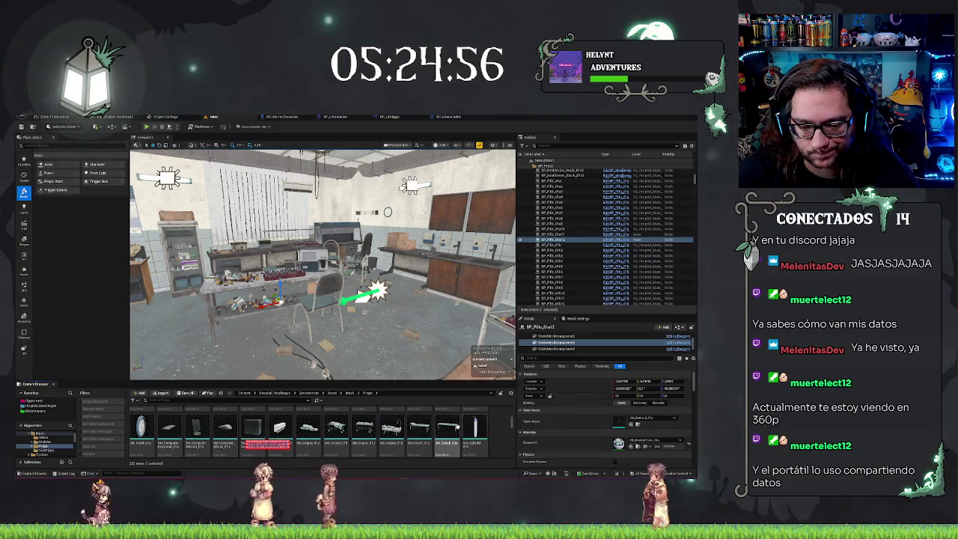
scroll(453, 429, "up", 1)
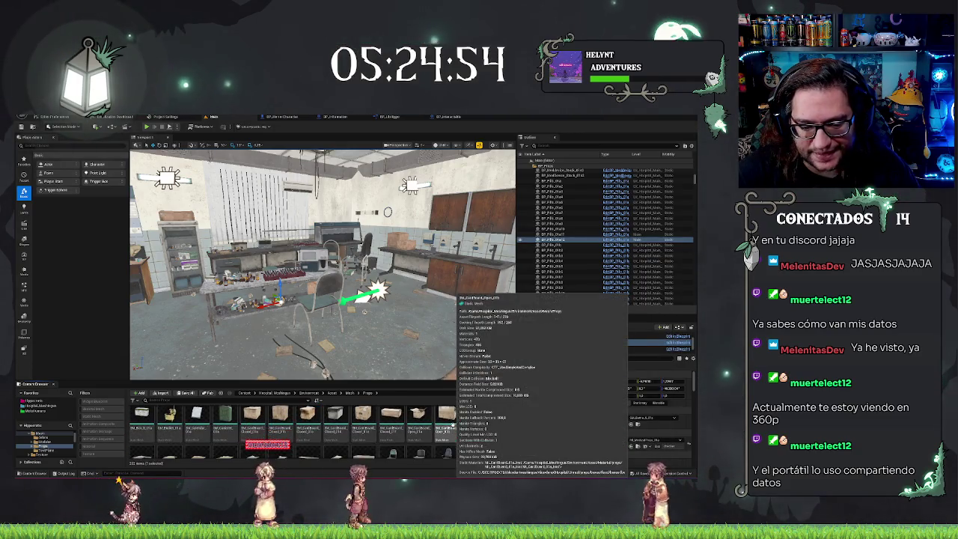
scroll(471, 419, "down", 1)
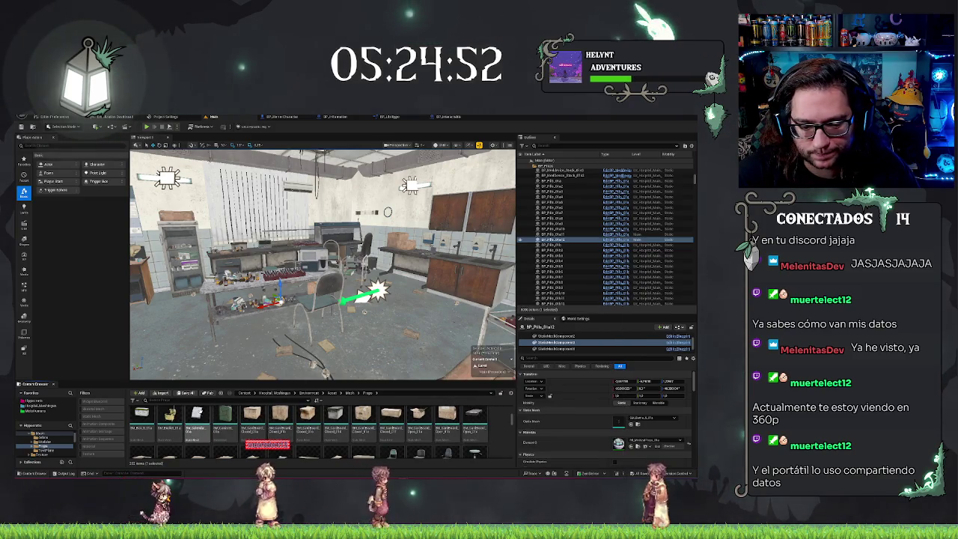
left_click_drag(197, 419, 324, 356)
left_click_drag(384, 341, 363, 346)
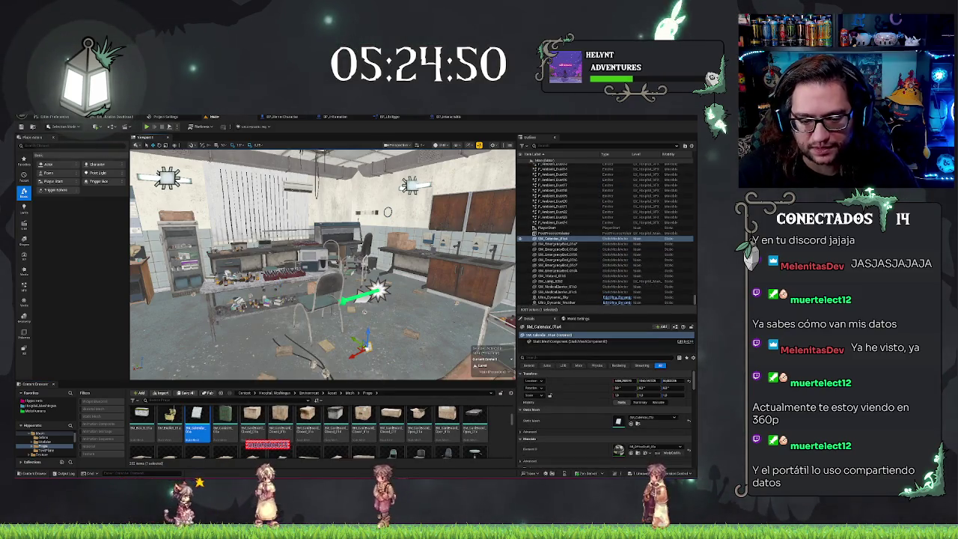
key("Delete")
scroll(436, 429, "down", 4)
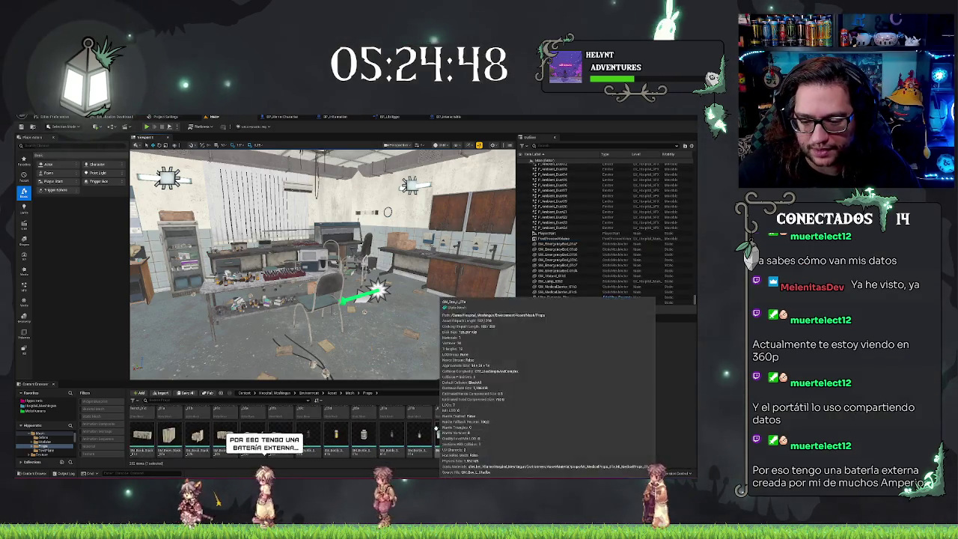
scroll(438, 429, "up", 3)
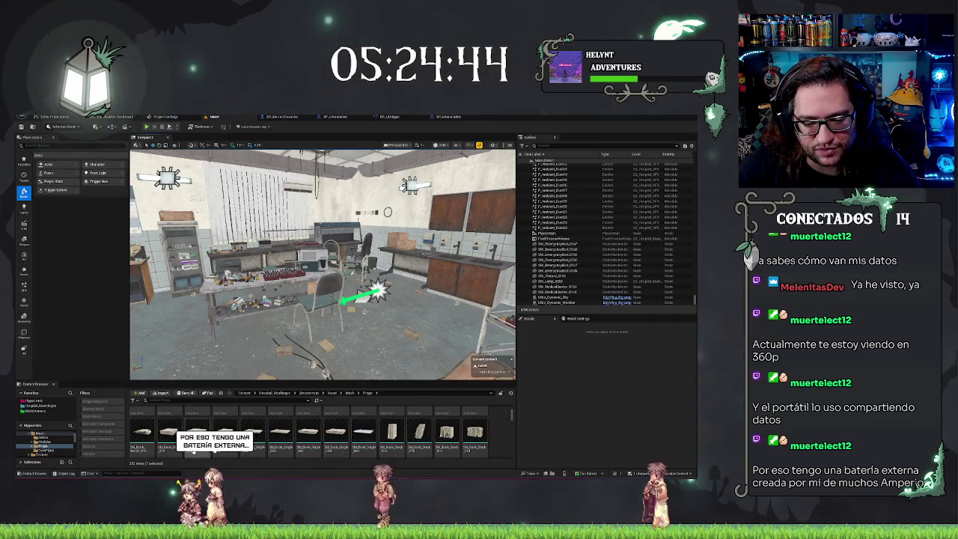
- Try three book meshes, including SM_Book_01a, on the room floor and delete each one
left_click_drag(253, 433, 238, 357)
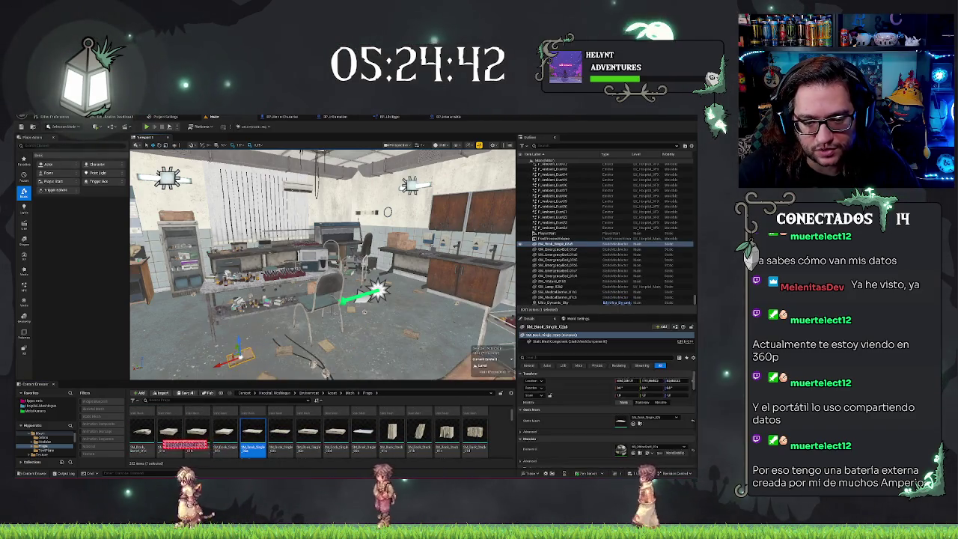
key("f")
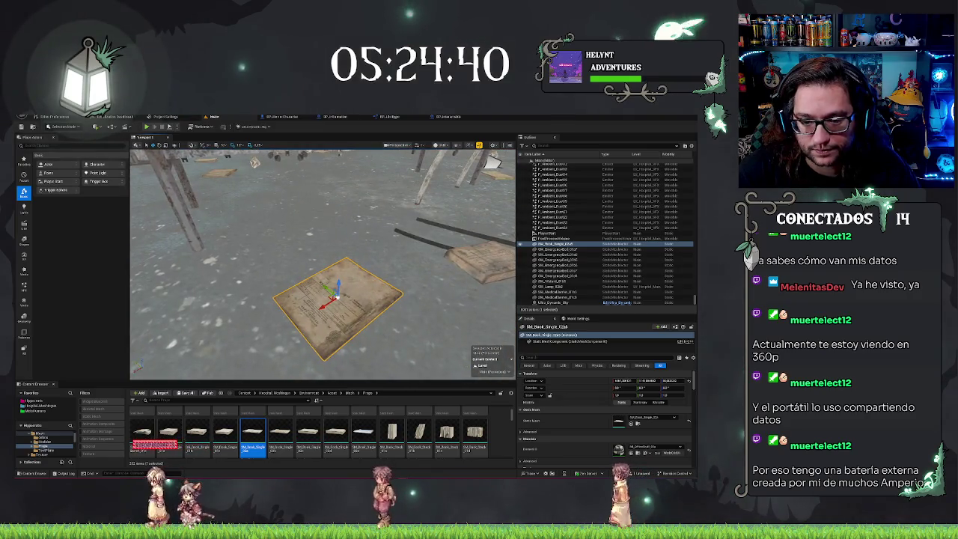
key("Delete")
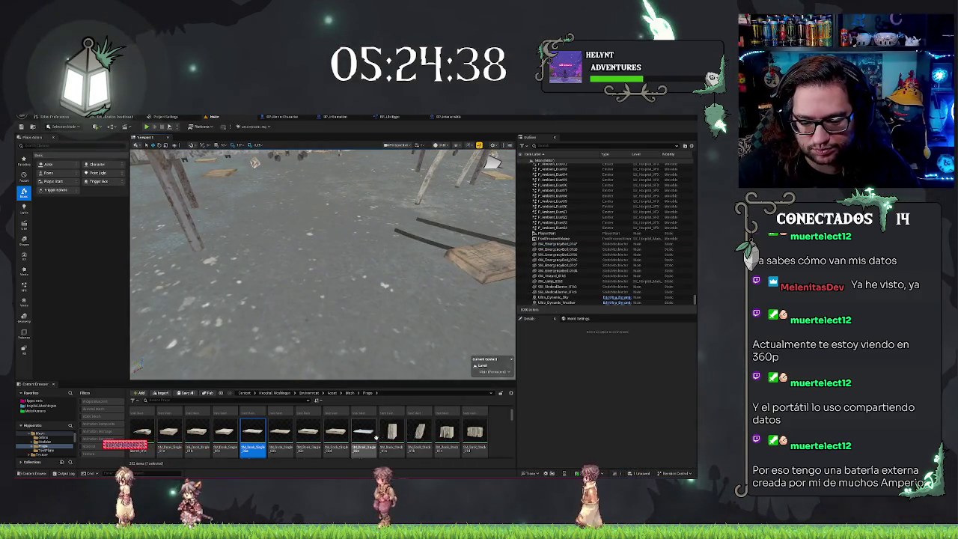
left_click_drag(363, 433, 322, 333)
key("f")
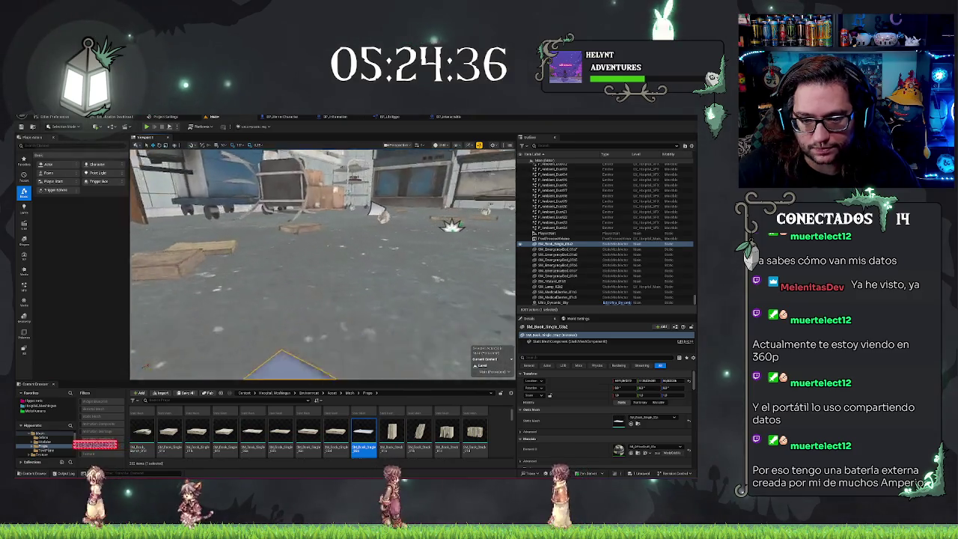
key("f")
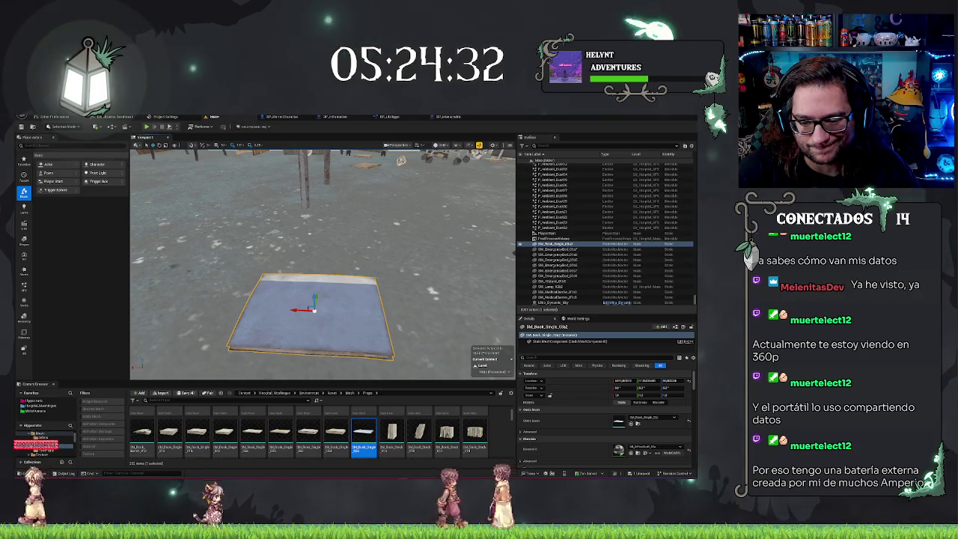
key("Delete")
scroll(387, 433, "up", 5)
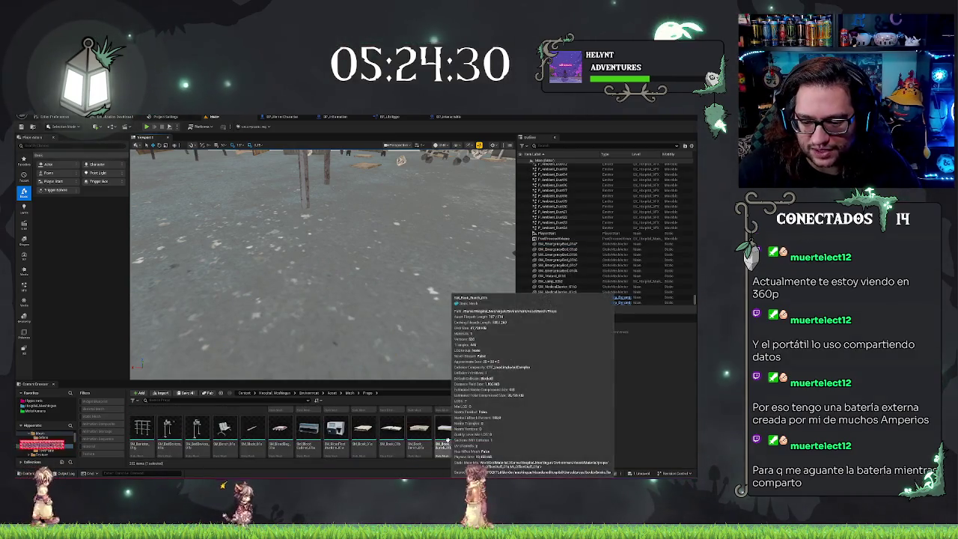
left_click_drag(363, 430, 284, 307)
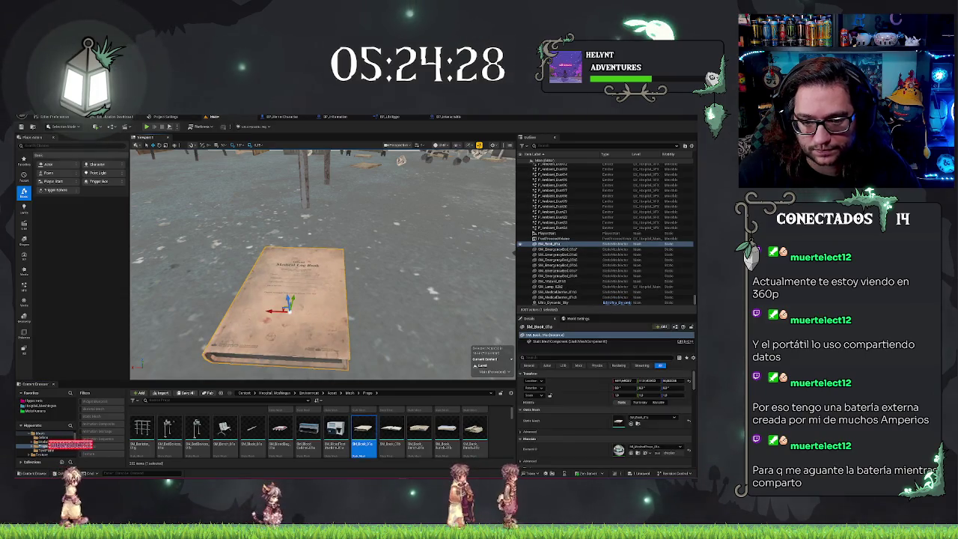
key("Delete")
- Try a red stretcher and a bed-frame mesh, delete both, then place SM_BedDevices beside the table
scroll(466, 427, "up", 3)
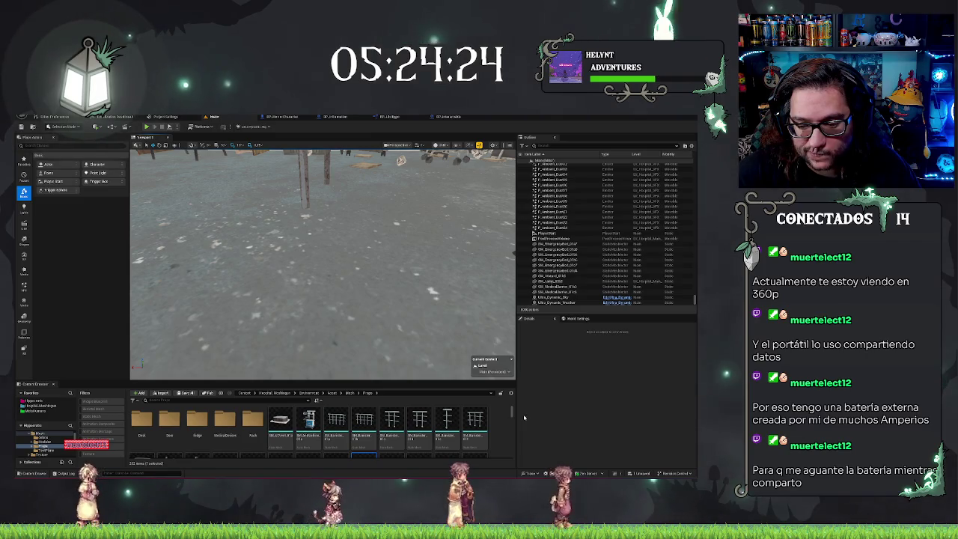
scroll(225, 441, "down", 2)
left_click_drag(284, 445, 259, 292)
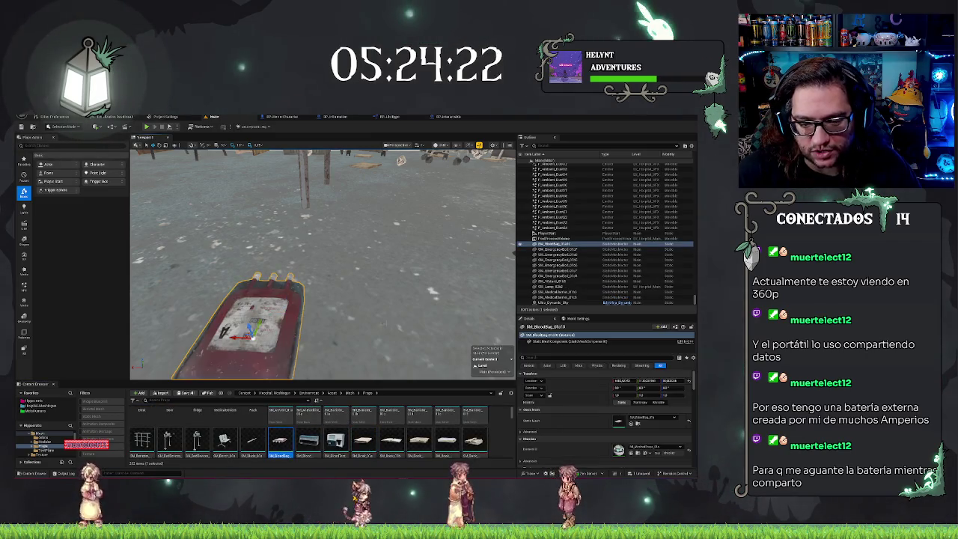
key("f")
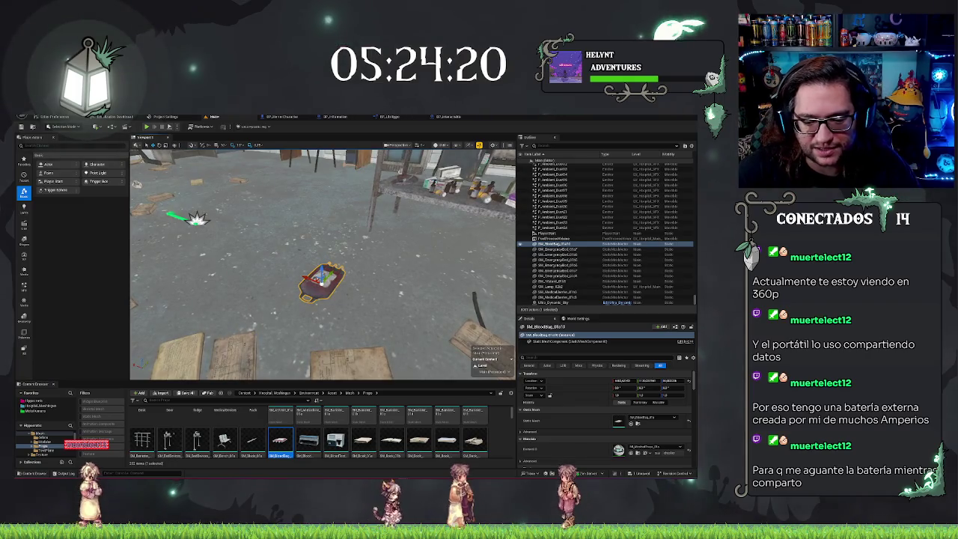
key("Delete")
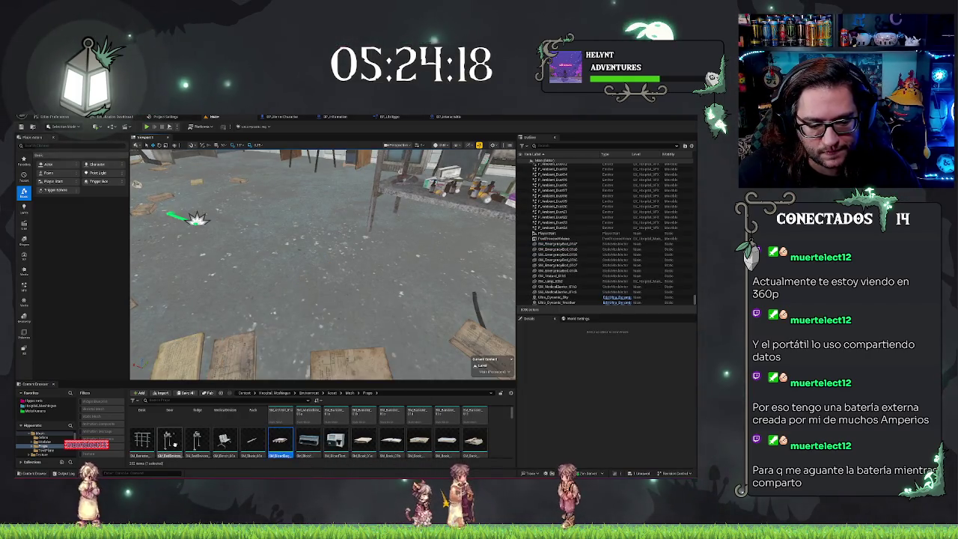
left_click_drag(169, 440, 276, 247)
key("f")
left_click_drag(192, 247, 221, 228)
key("Delete")
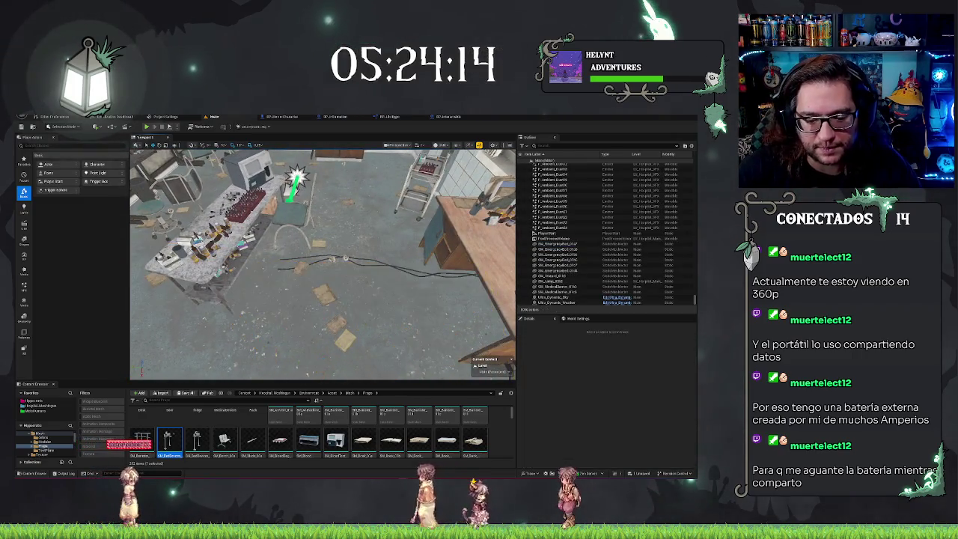
mouse_move(197, 440)
left_mouse_down()
mouse_move(321, 225)
mouse_move(330, 329)
left_mouse_up()
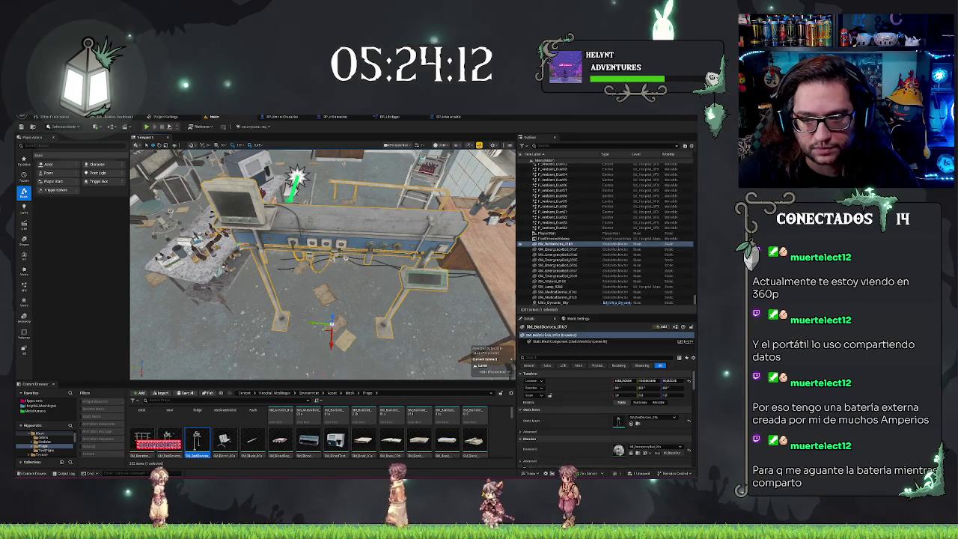
- Delete SM_BedDevices, place an SM_Book_Single on the wooden table, and orbit around to check it
key("Delete")
scroll(476, 414, "down", 3)
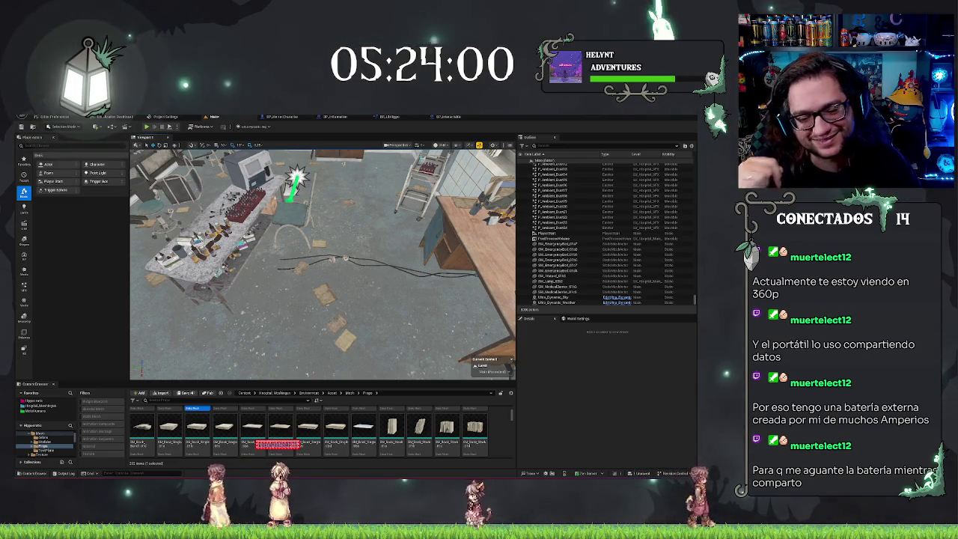
left_click_drag(364, 427, 456, 280)
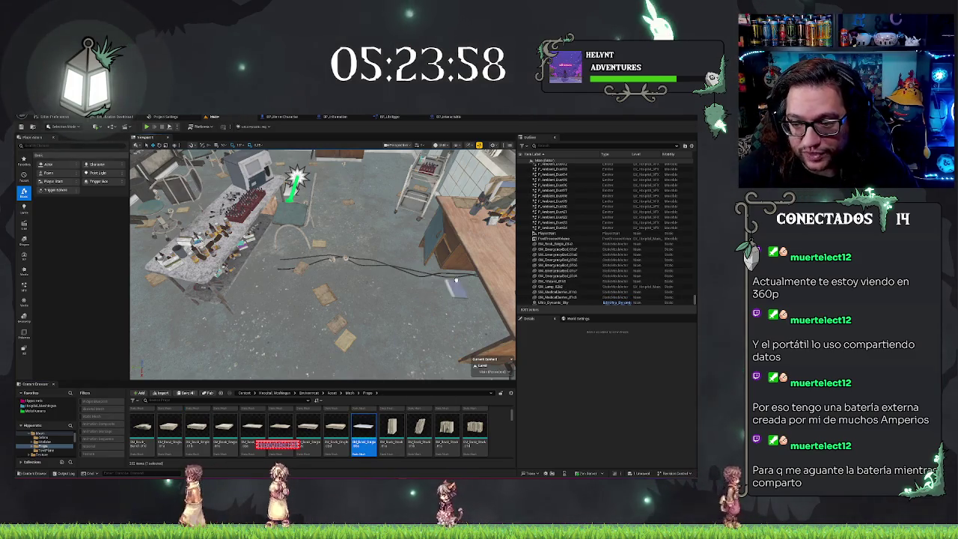
key("f")
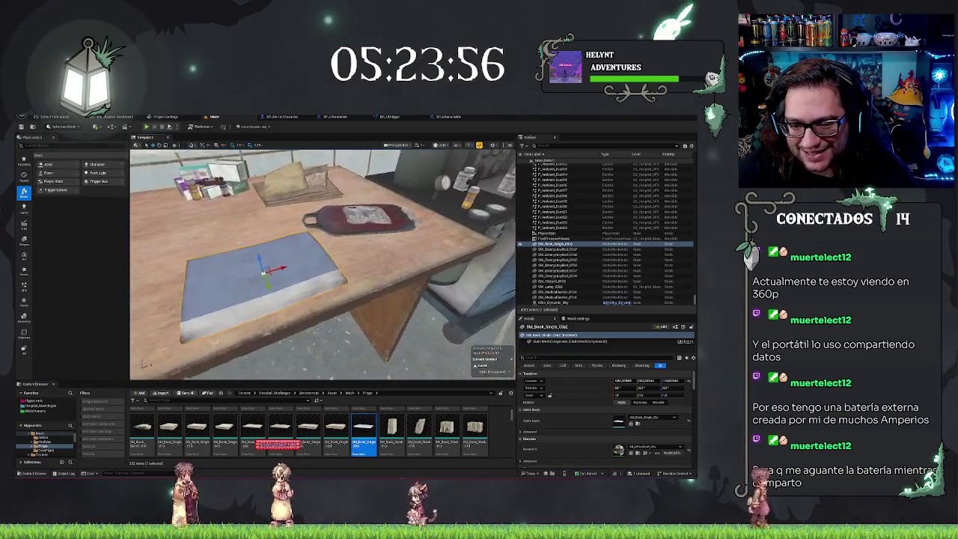
mouse_move(322, 262)
left_mouse_down()
mouse_move(254, 239)
mouse_move(247, 292)
mouse_move(187, 292)
left_mouse_up()
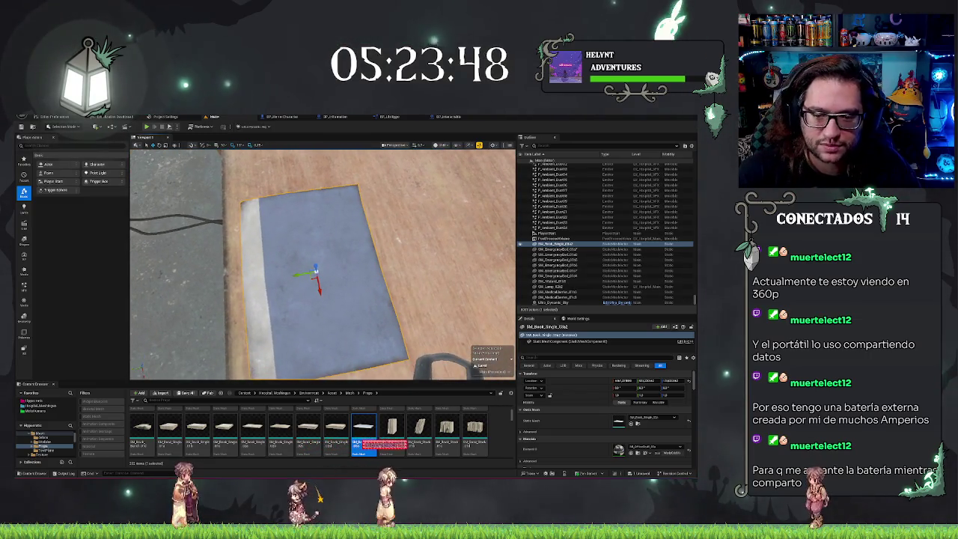
scroll(479, 442, "down", 5)
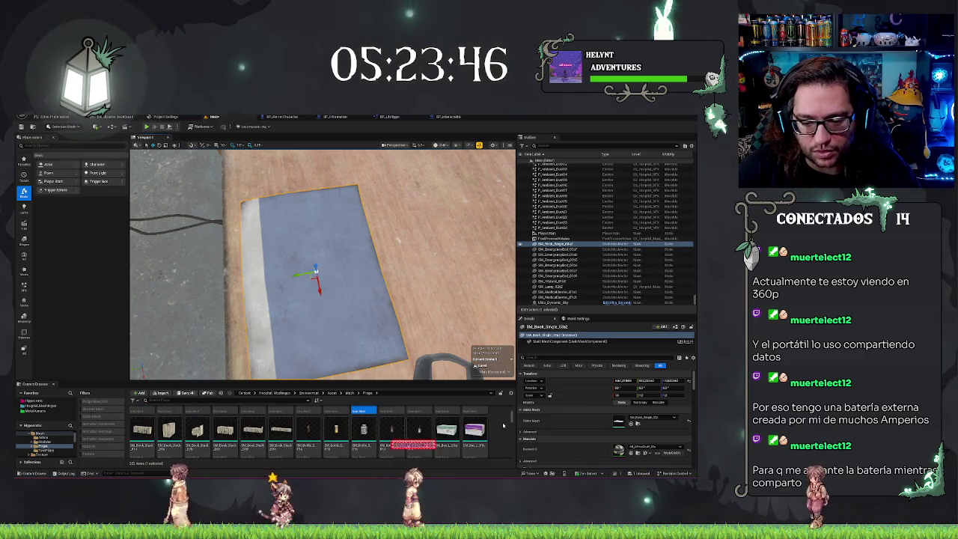
scroll(502, 425, "down", 10)
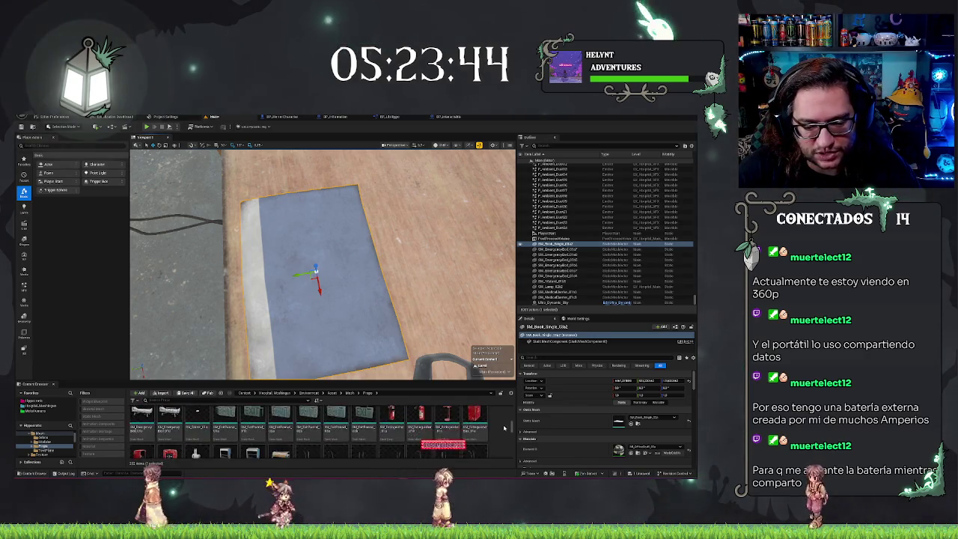
scroll(494, 431, "down", 3)
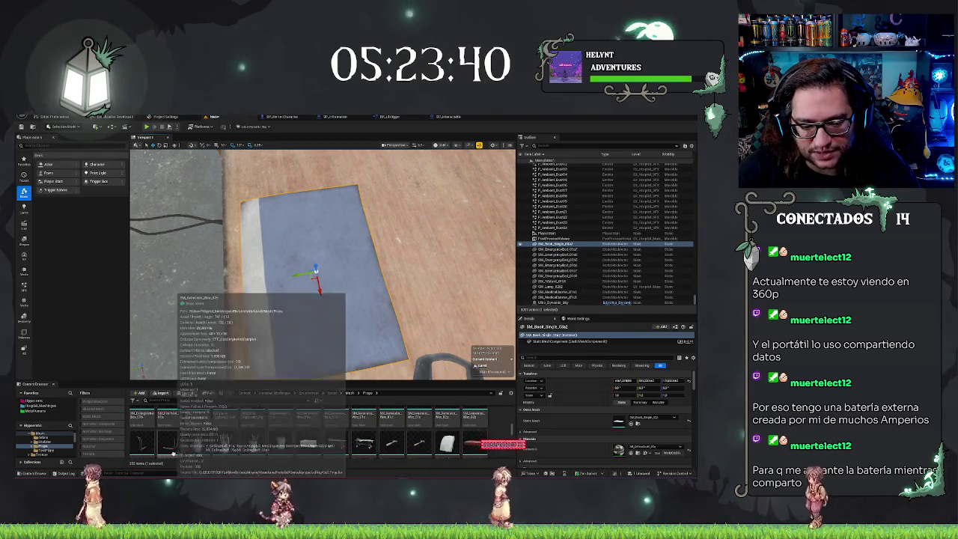
scroll(337, 433, "down", 5)
scroll(401, 424, "down", 5)
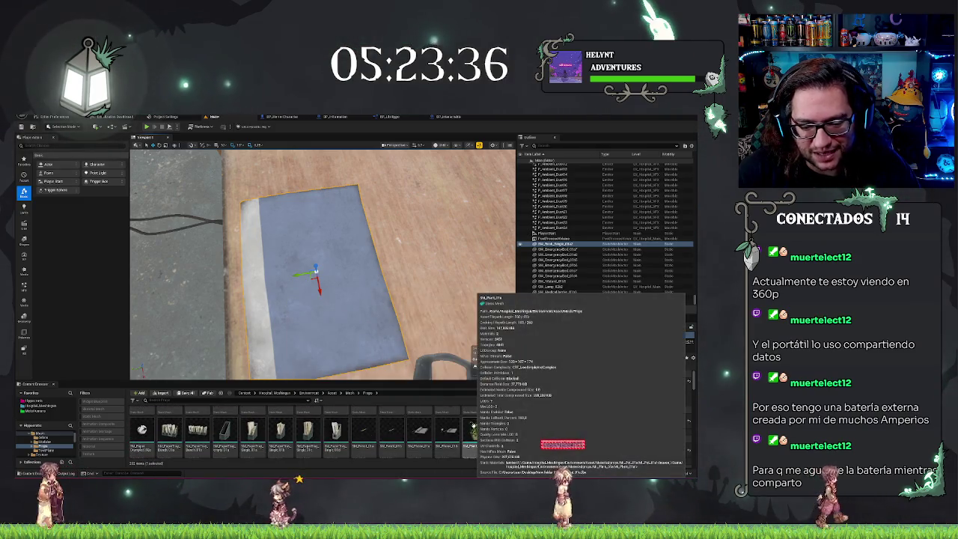
scroll(470, 423, "down", 3)
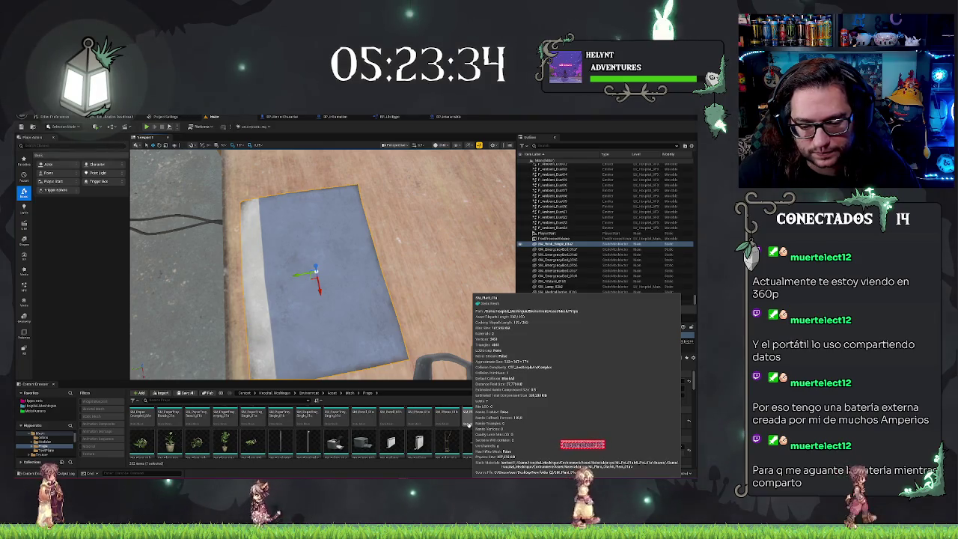
scroll(456, 428, "down", 5)
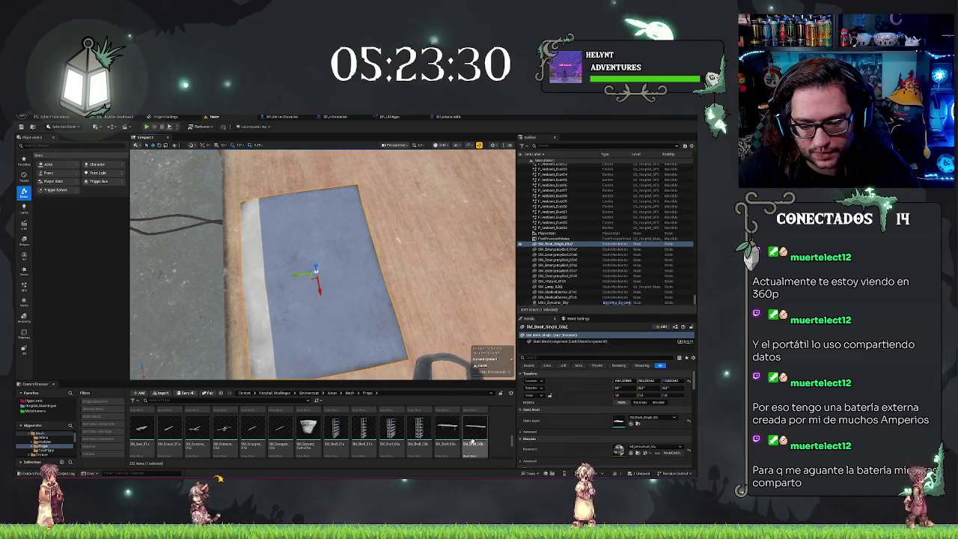
scroll(464, 437, "down", 3)
scroll(449, 443, "down", 3)
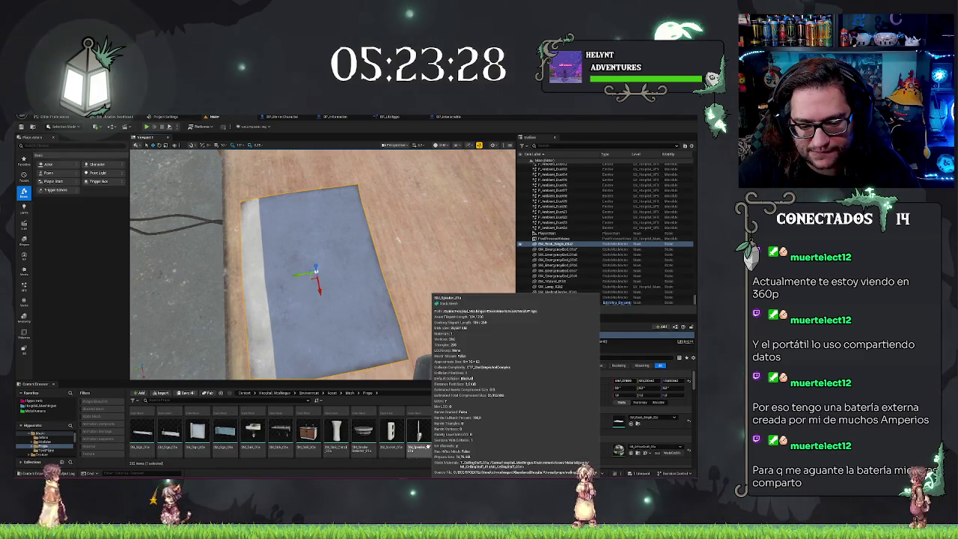
scroll(430, 447, "down", 3)
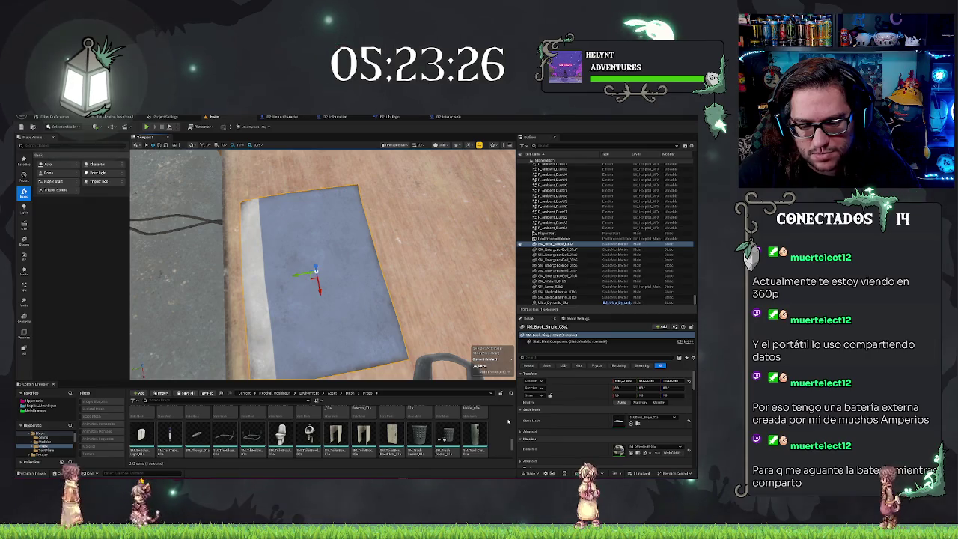
scroll(508, 422, "down", 3)
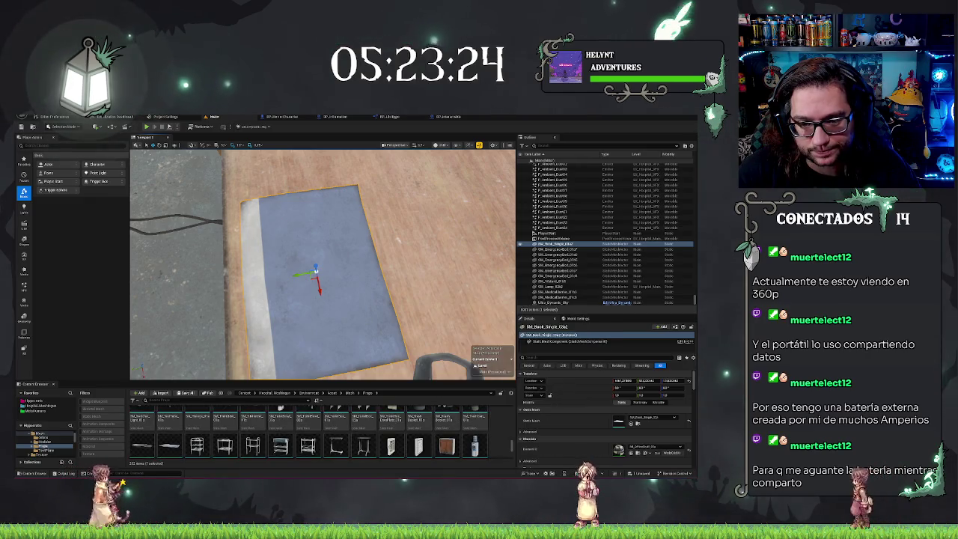
scroll(322, 266, "down", 5)
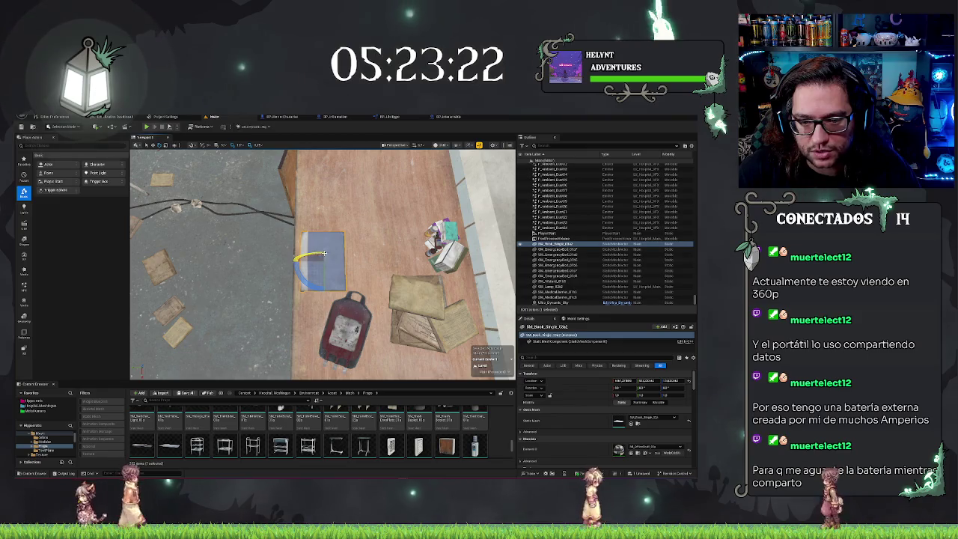
left_click_drag(333, 251, 324, 271)
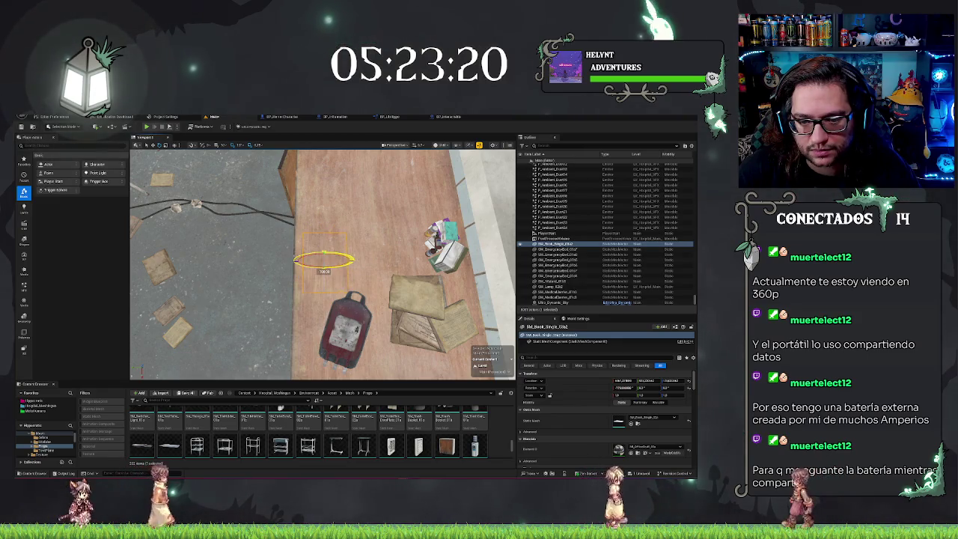
key("w")
key("ctrl+z")
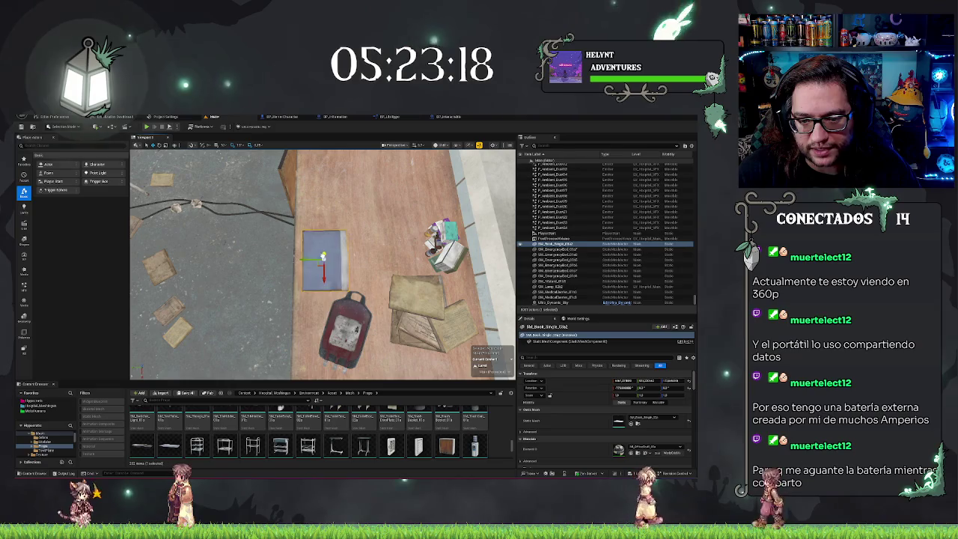
scroll(446, 421, "down", 1)
scroll(446, 421, "down", 2)
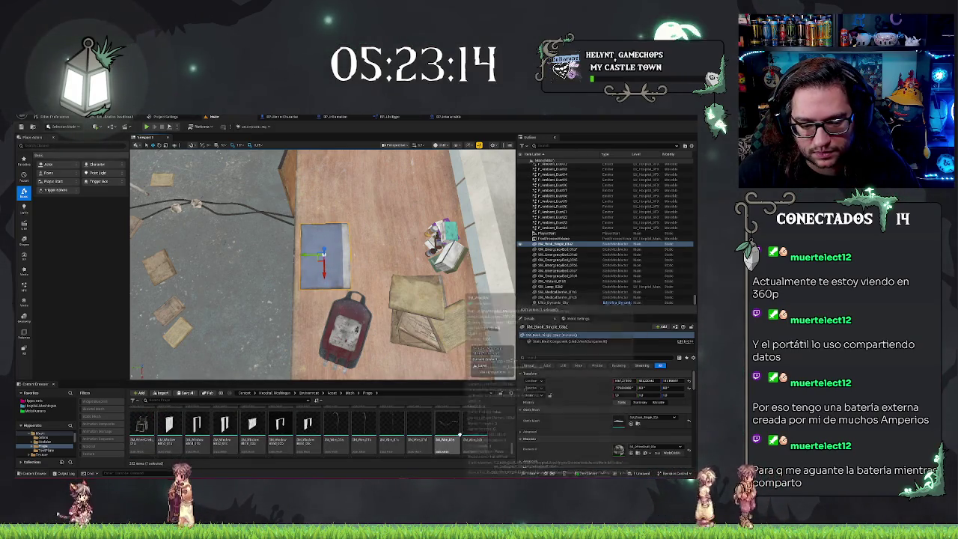
scroll(472, 423, "down", 2)
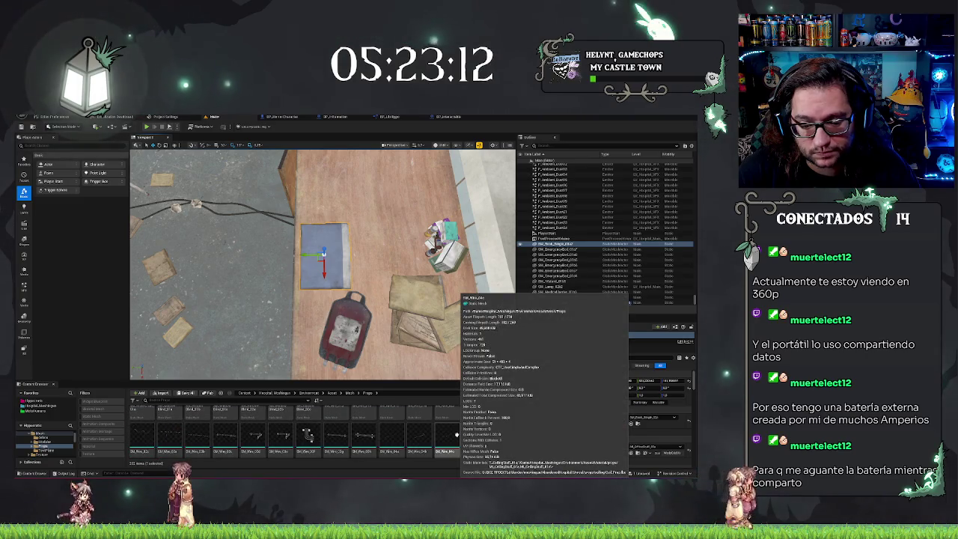
scroll(469, 427, "down", 2)
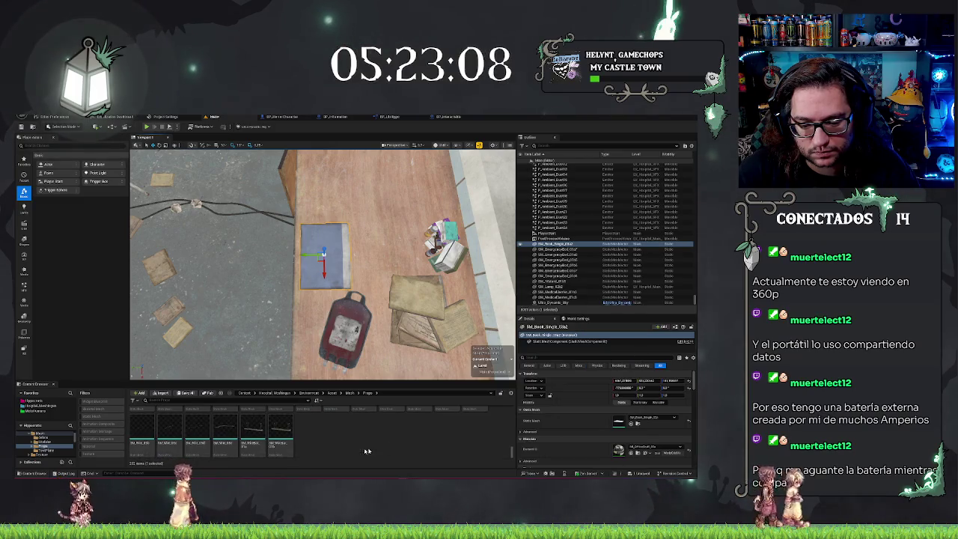
left_click_drag(281, 431, 225, 239)
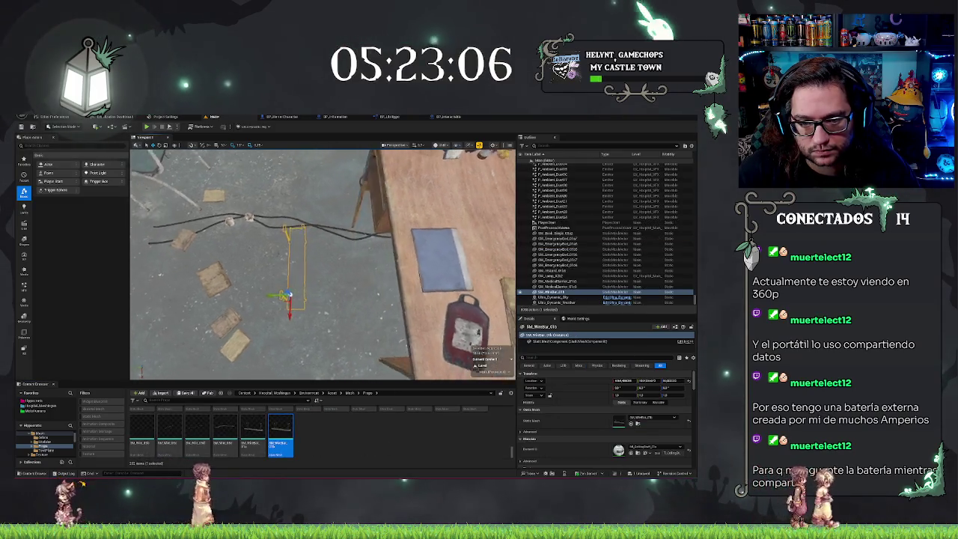
key("Delete")
scroll(392, 407, "up", 1)
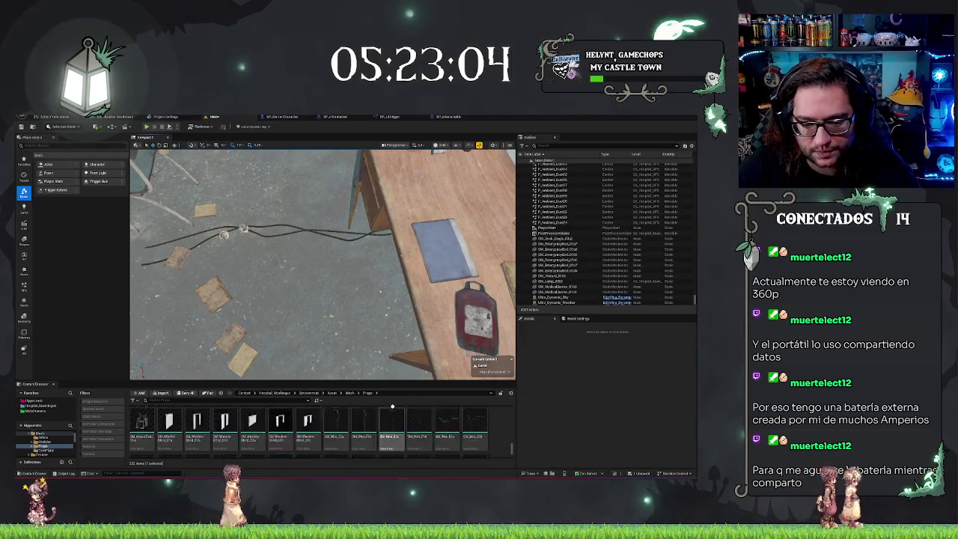
scroll(392, 419, "up", 3)
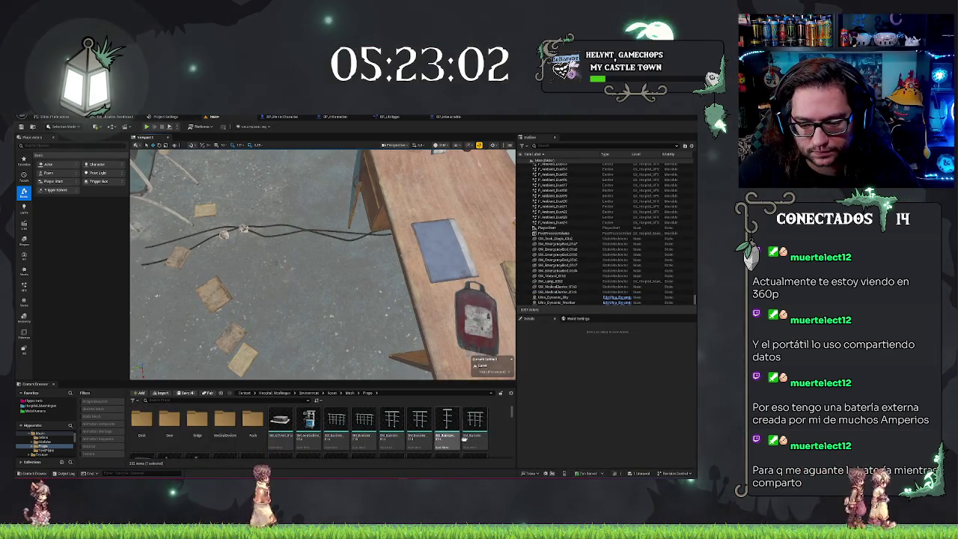
scroll(464, 438, "down", 3)
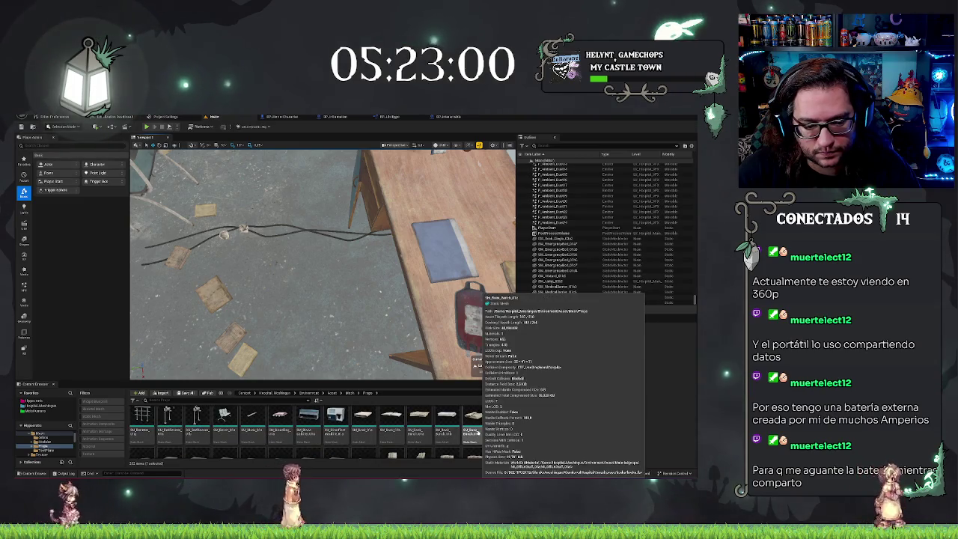
scroll(307, 416, "up", 2)
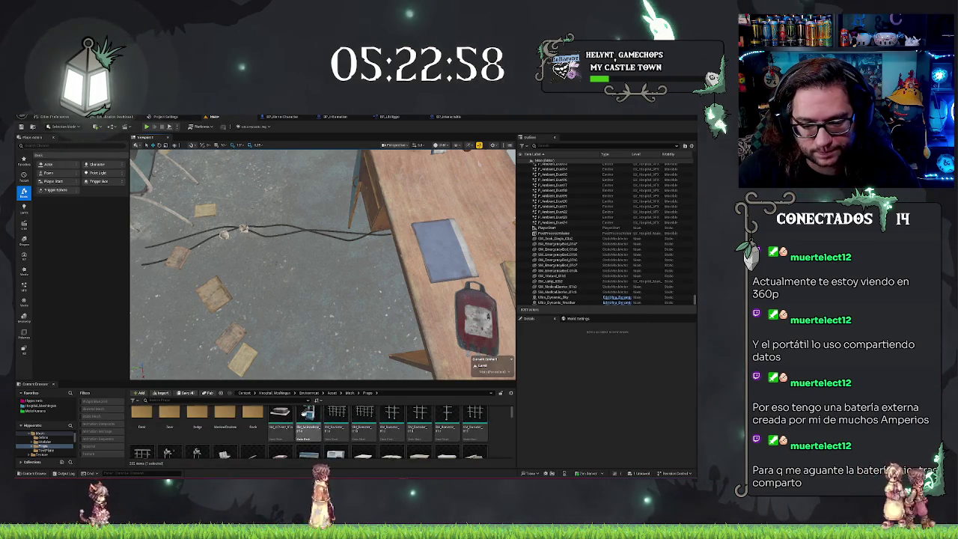
scroll(239, 419, "up", 1)
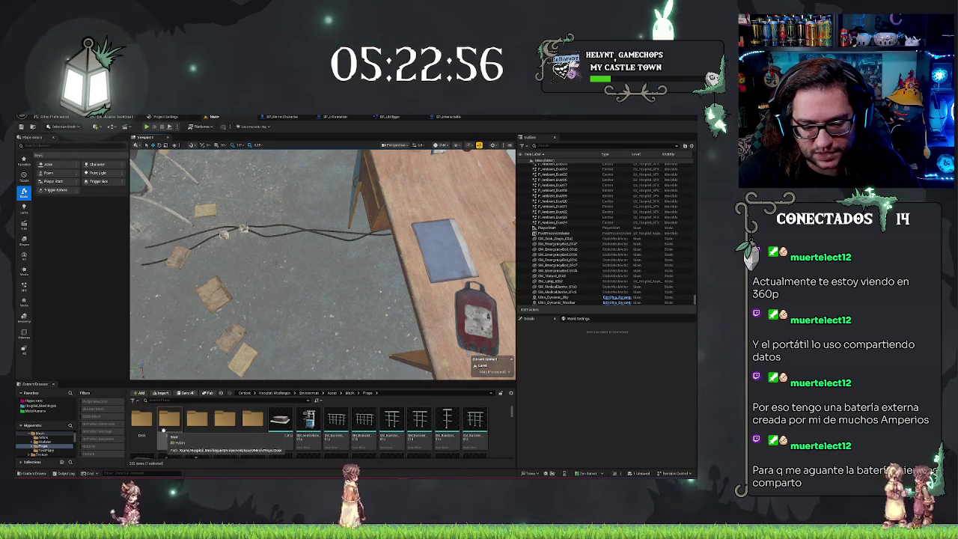
double_click(143, 420)
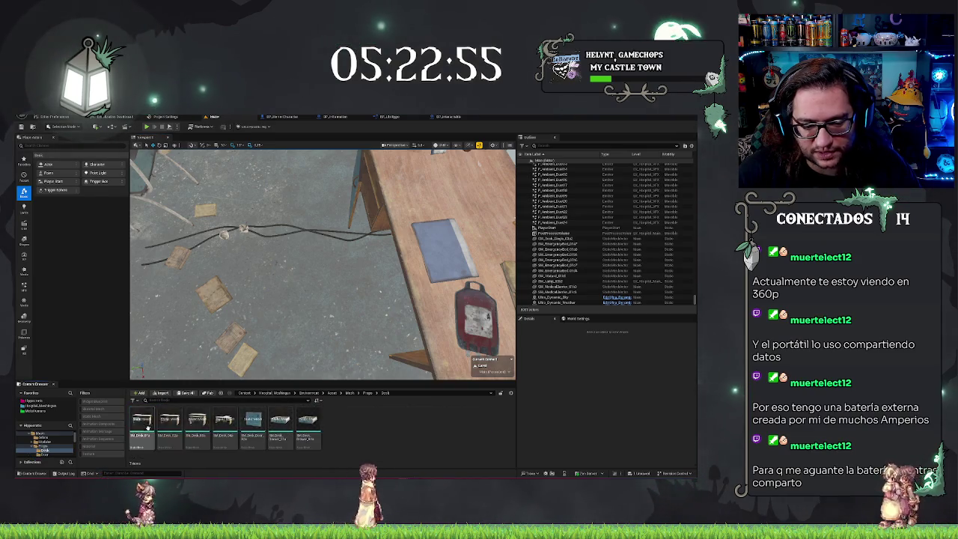
left_click(368, 392)
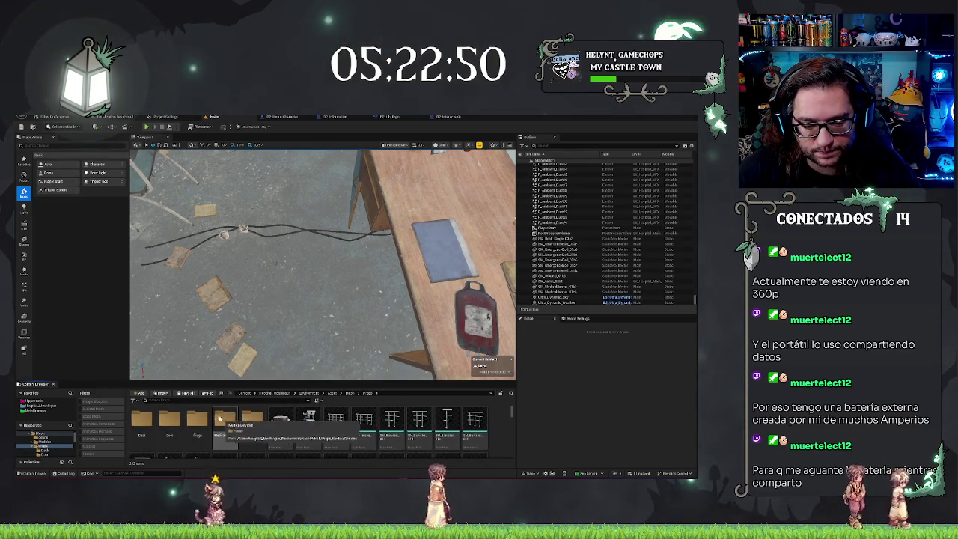
double_click(198, 422)
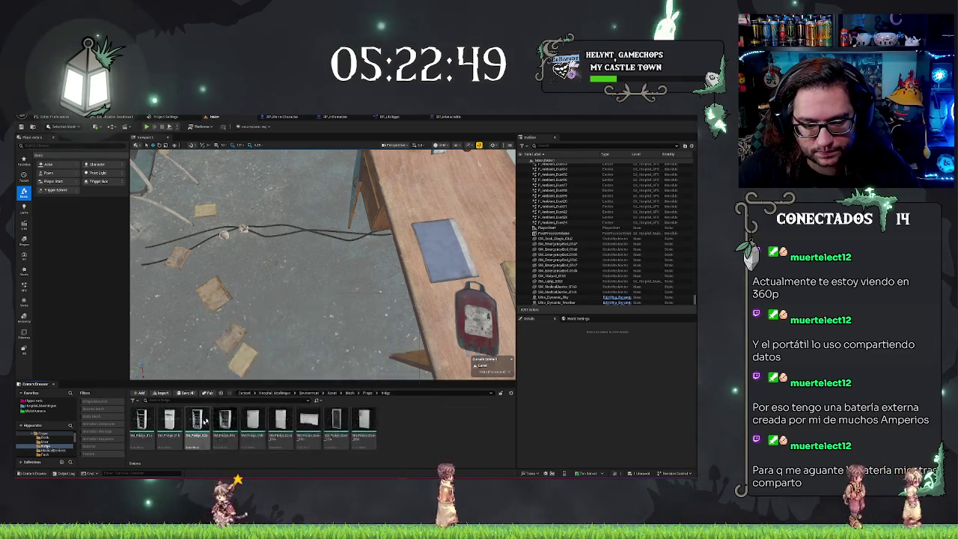
left_click(368, 393)
double_click(418, 419)
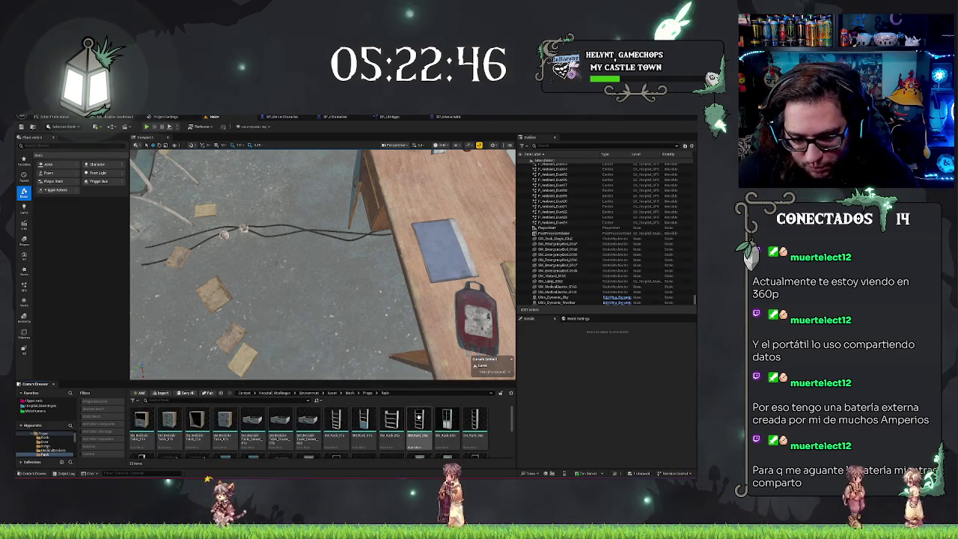
left_click(368, 393)
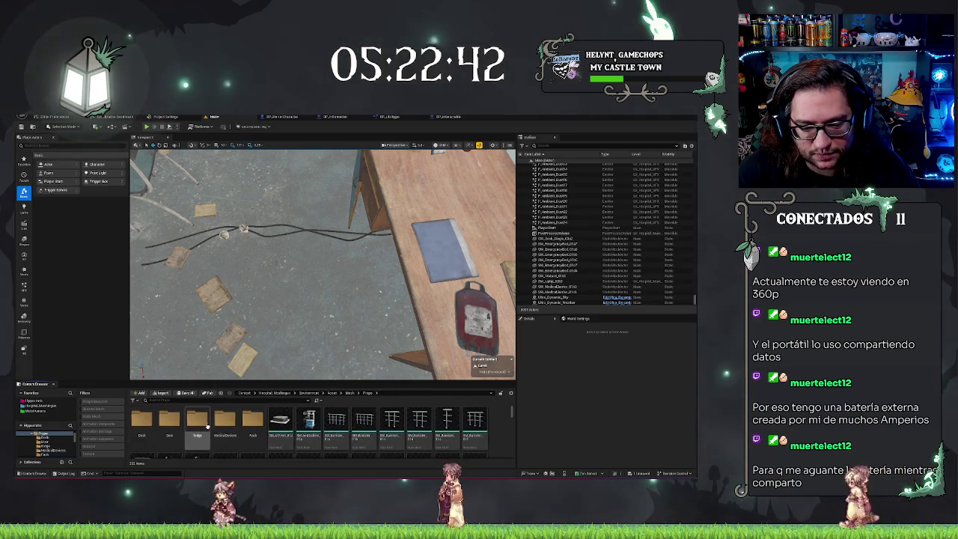
double_click(197, 423)
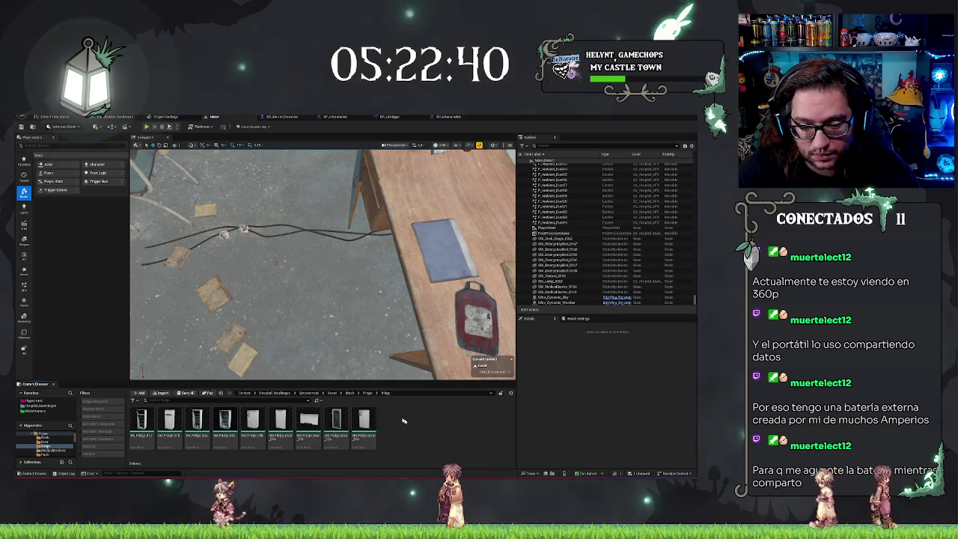
left_click(367, 393)
double_click(224, 423)
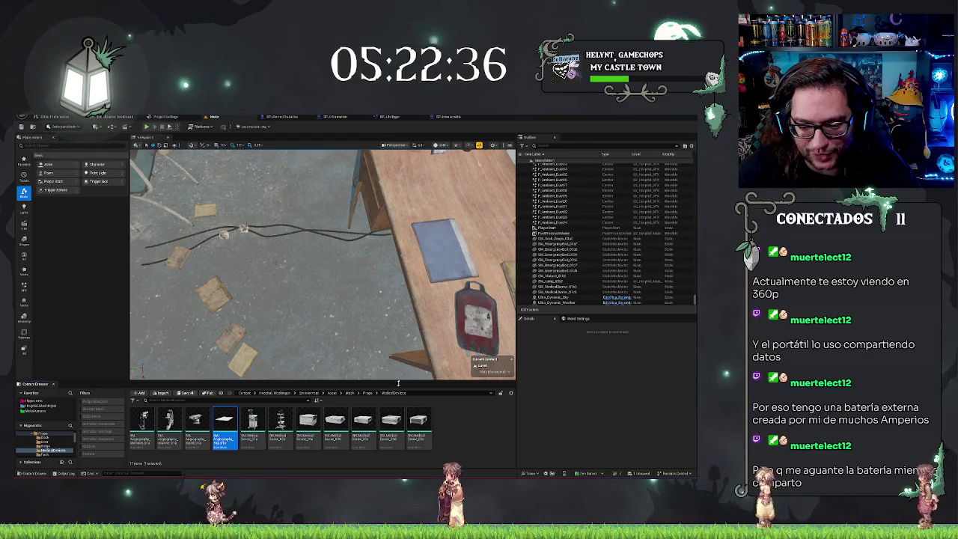
left_click(367, 392)
double_click(465, 419)
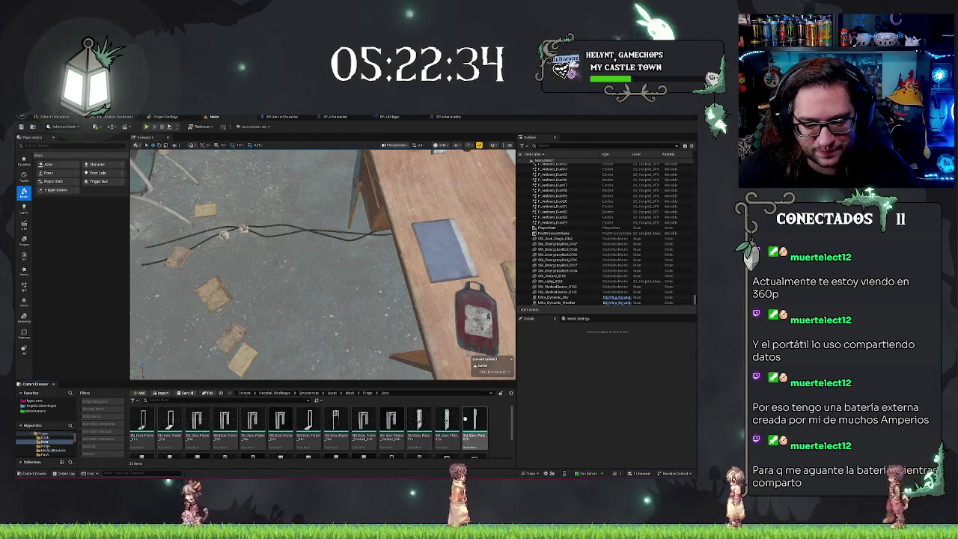
left_click(366, 392)
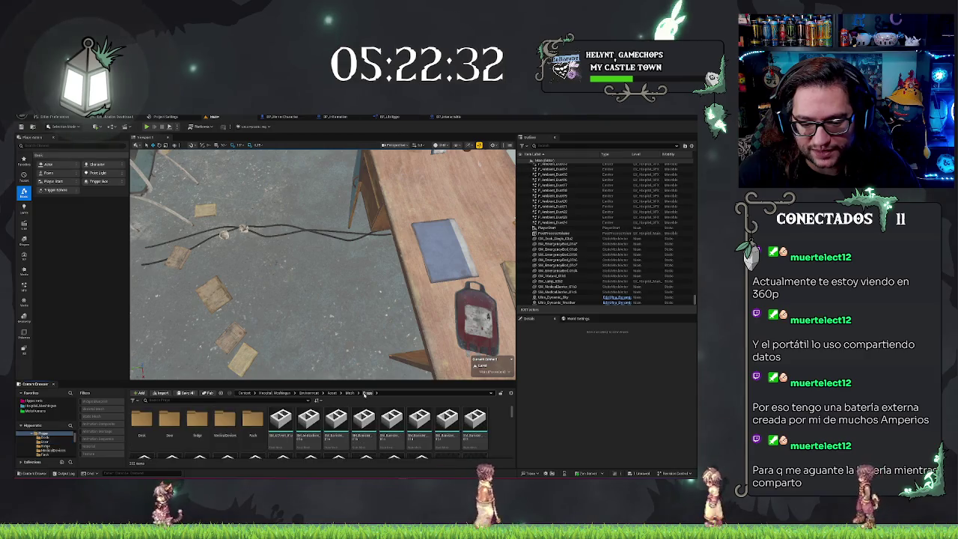
- Delete the blood bag from the desk
scroll(372, 438, "down", 2)
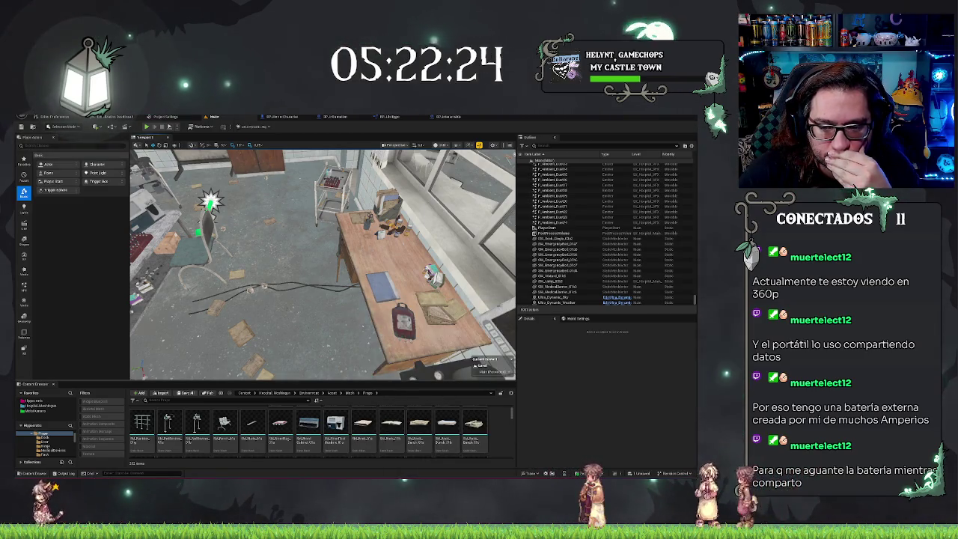
left_click(403, 320)
key("Delete")
type("paper")
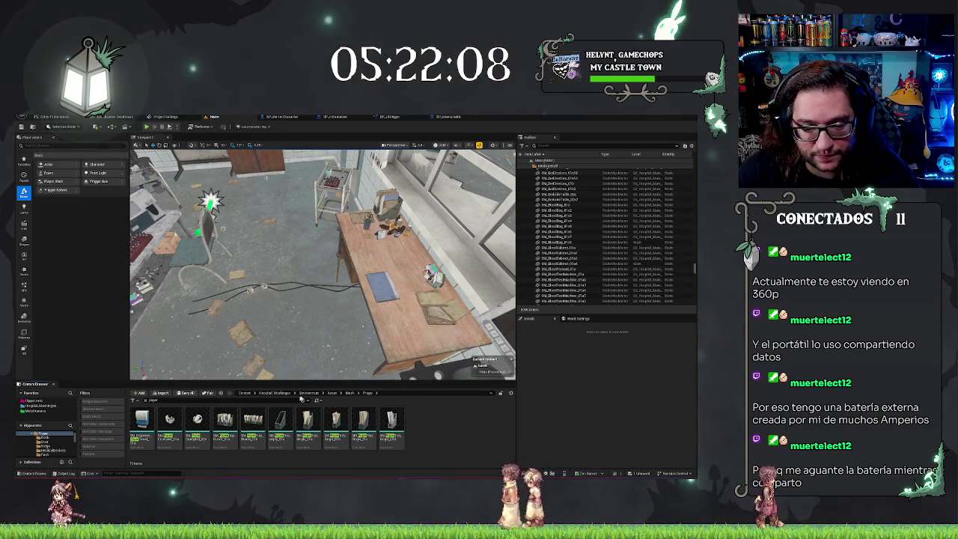
- Go up to the Content root and search the project for 'cloud'
left_click(274, 392)
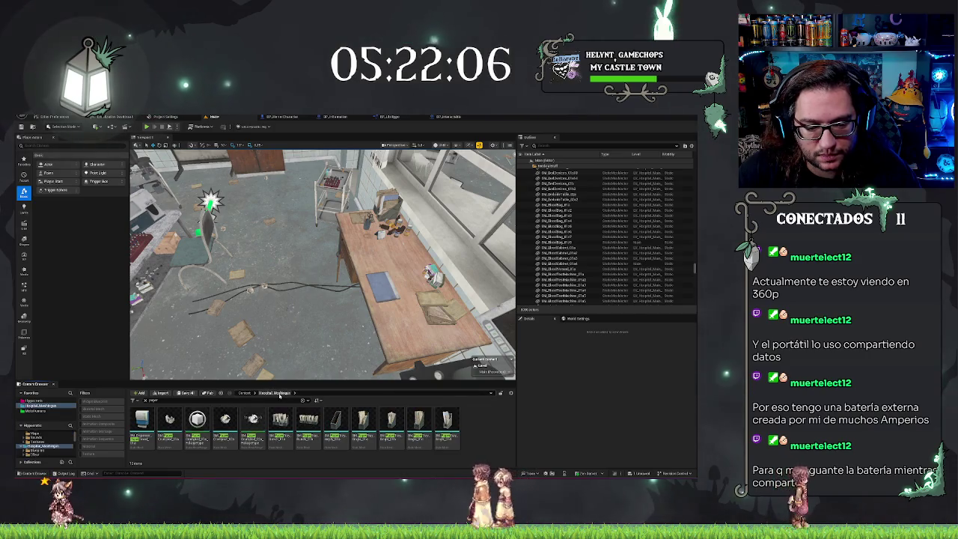
left_click(245, 392)
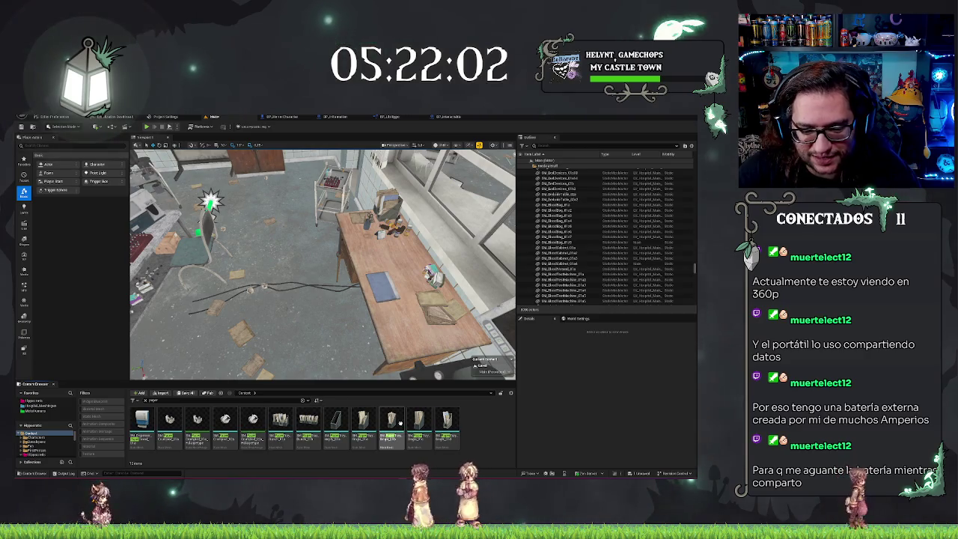
left_click(164, 400)
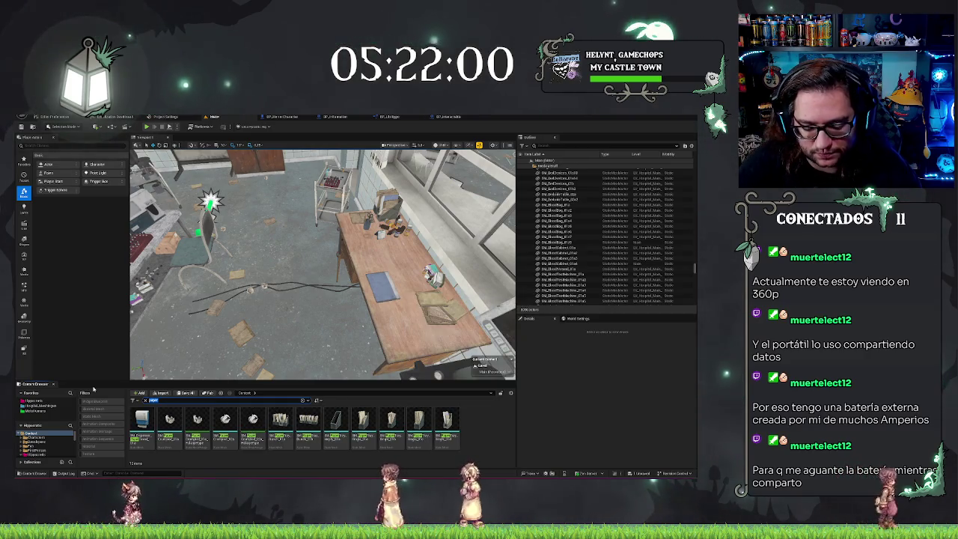
type("cloud")
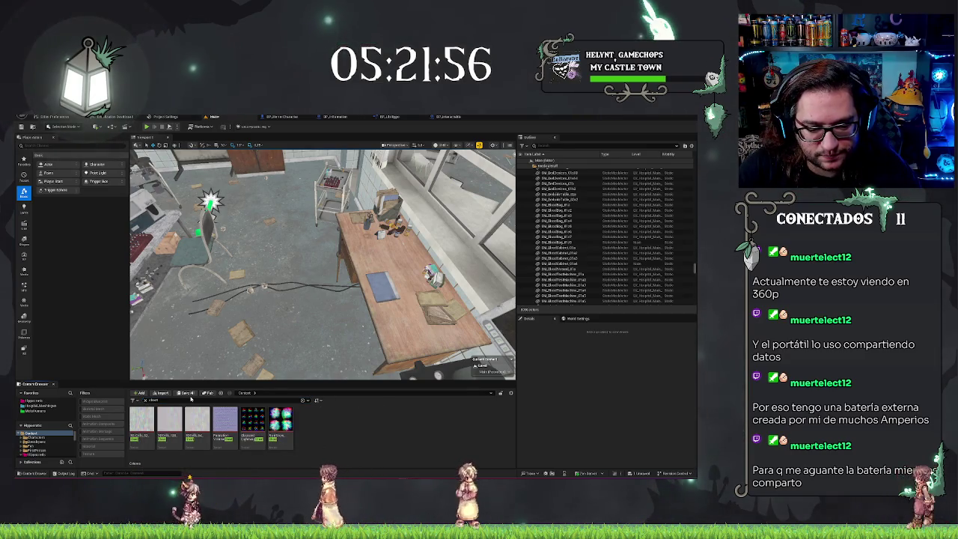
- Delete the blue pad on the desk, restore it with Ctrl+Z, then switch to the BP_Interactable tab
left_click_drag(321, 262, 314, 217)
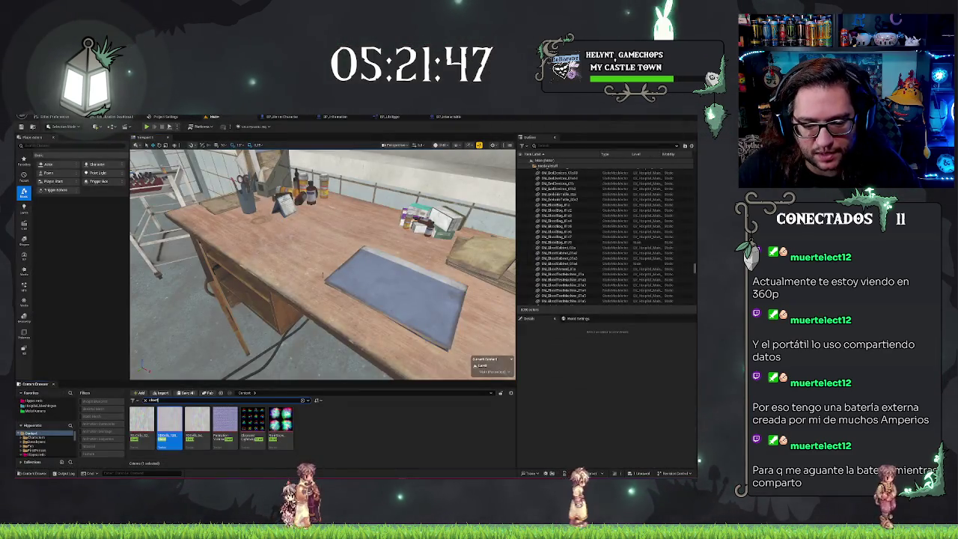
mouse_move(324, 276)
left_mouse_down()
mouse_move(317, 254)
mouse_move(329, 277)
left_mouse_up()
left_click(358, 293)
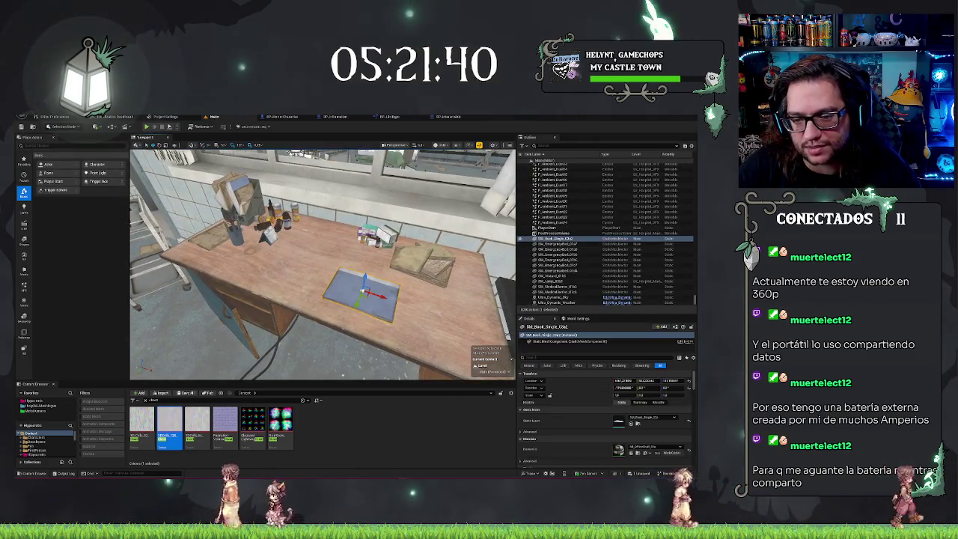
key("Delete")
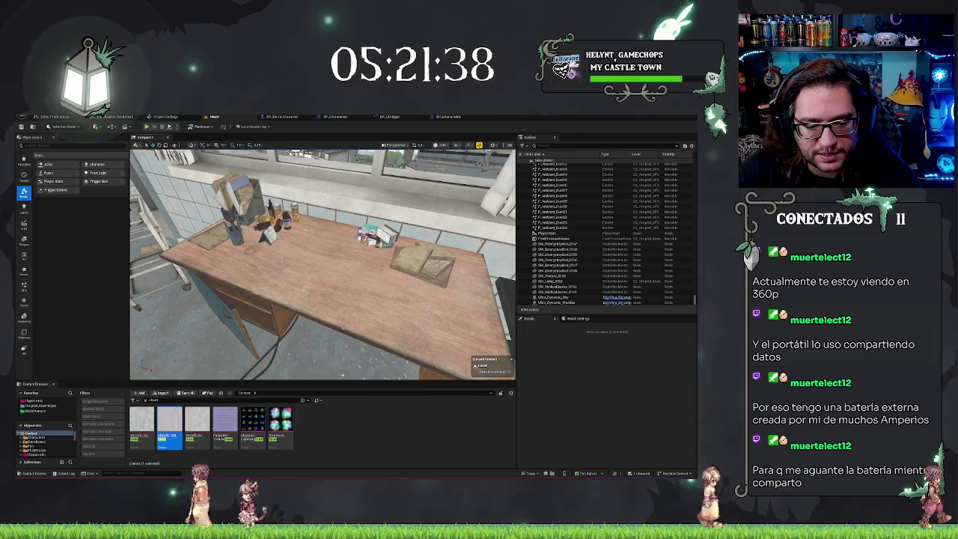
left_click_drag(330, 315, 294, 316)
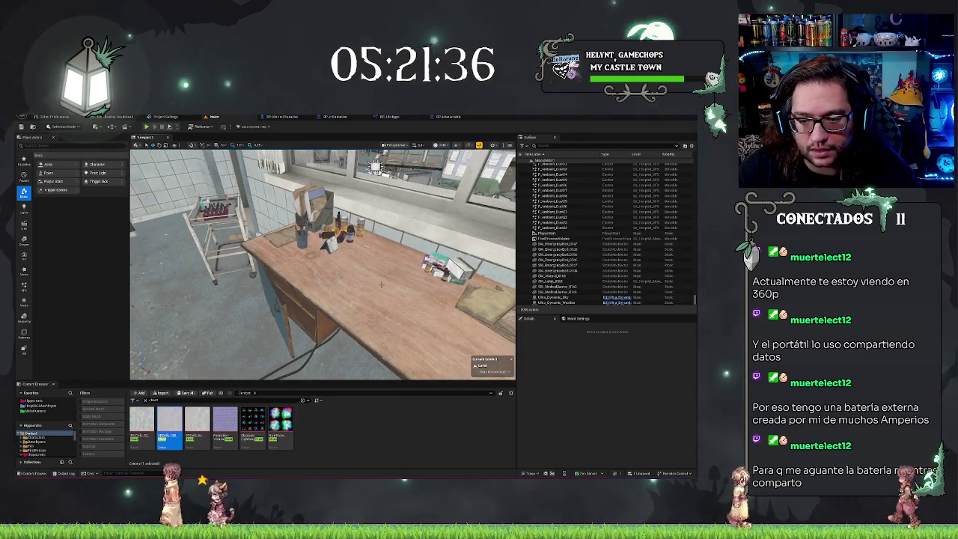
key("ctrl+z")
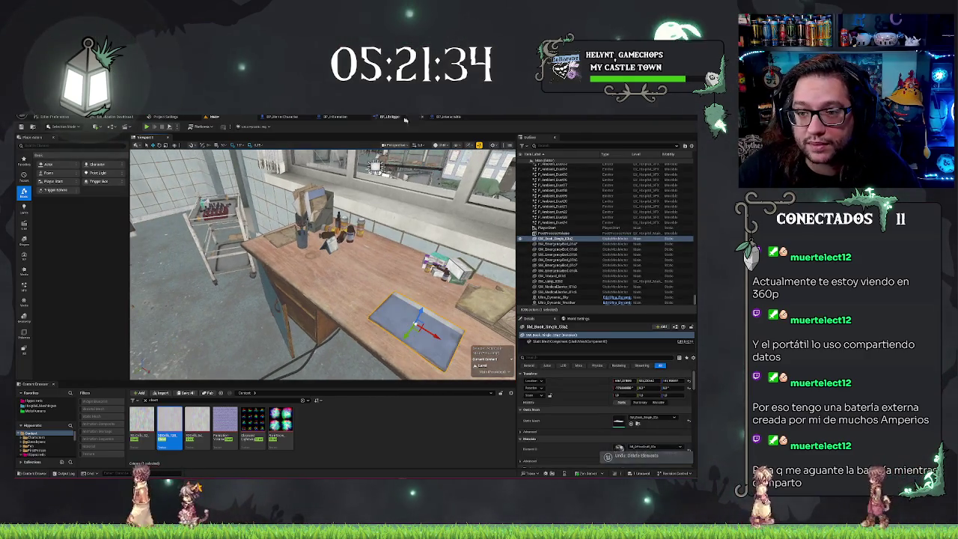
left_click(446, 117)
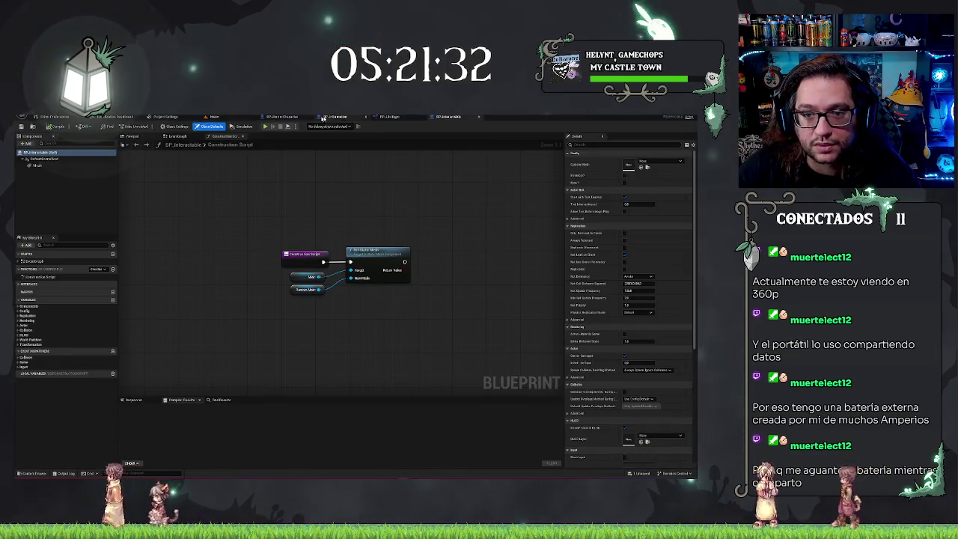
- Open BP_Information in the full editor and select the mesh variable under Config
left_click(323, 117)
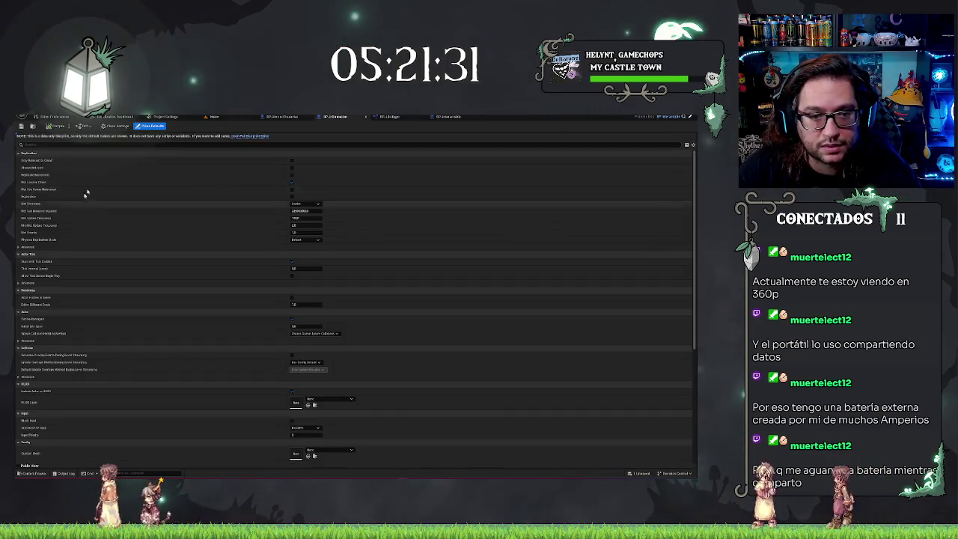
left_click(264, 136)
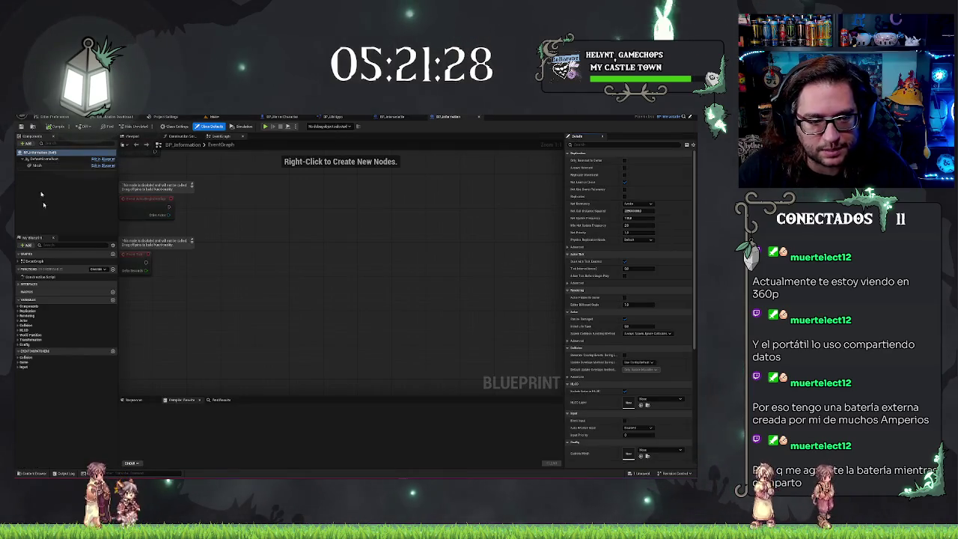
left_click(19, 344)
left_click(50, 350)
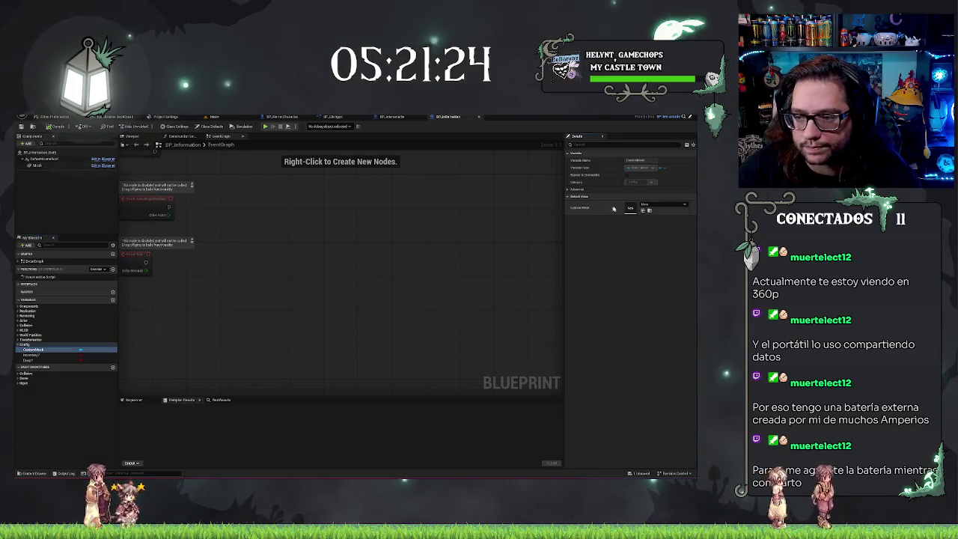
left_click(649, 205)
left_click(648, 205)
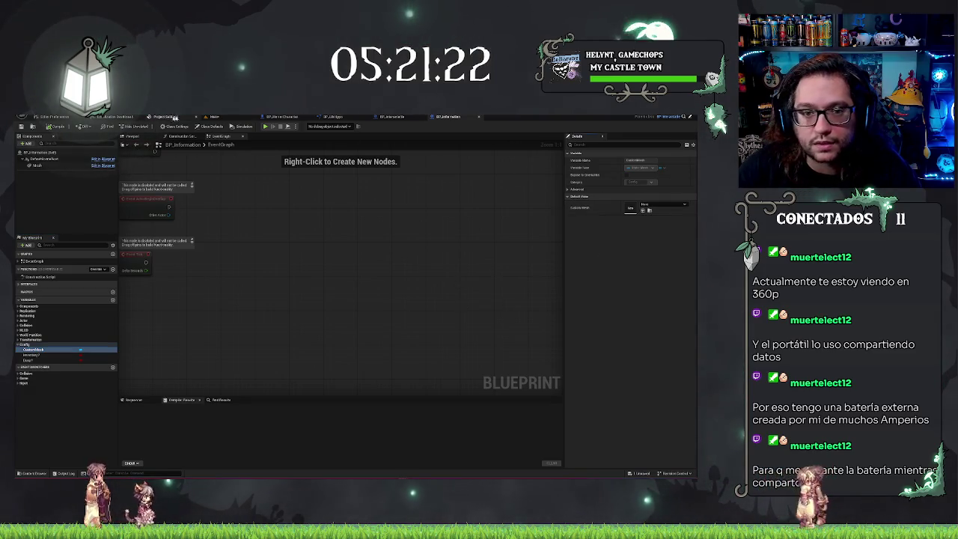
- Locate the blue pad's mesh asset from its Outliner entry and show the Blueprint's 3D preview
left_click(217, 117)
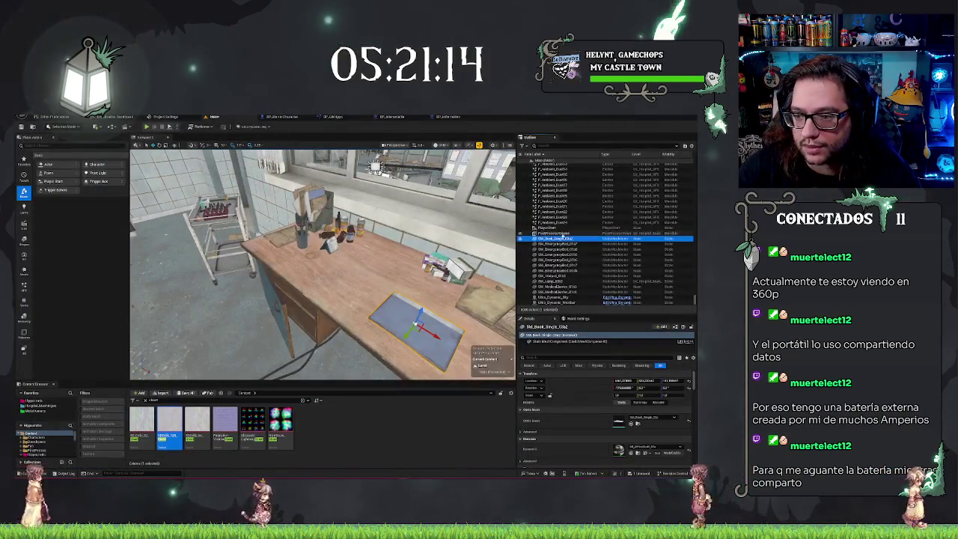
right_click(555, 241)
left_click(577, 256)
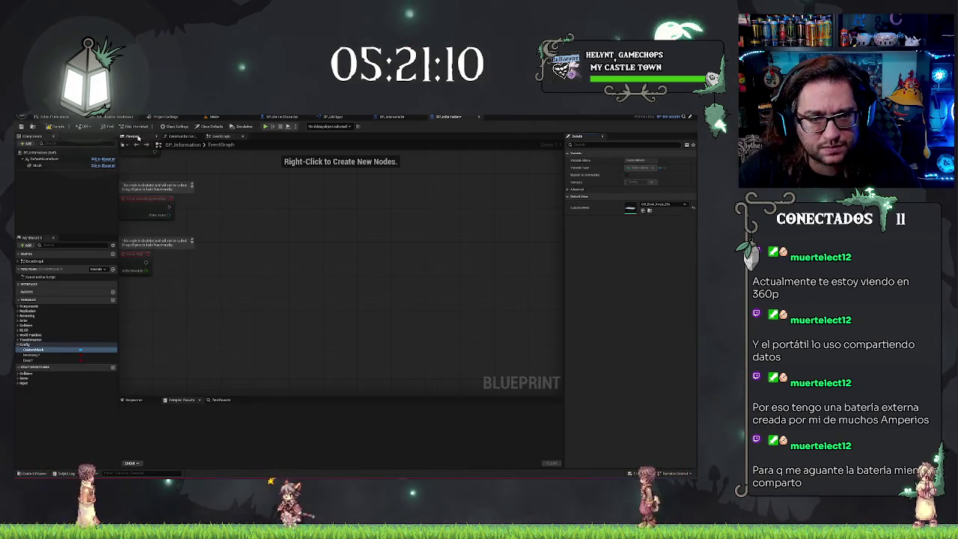
left_click(135, 136)
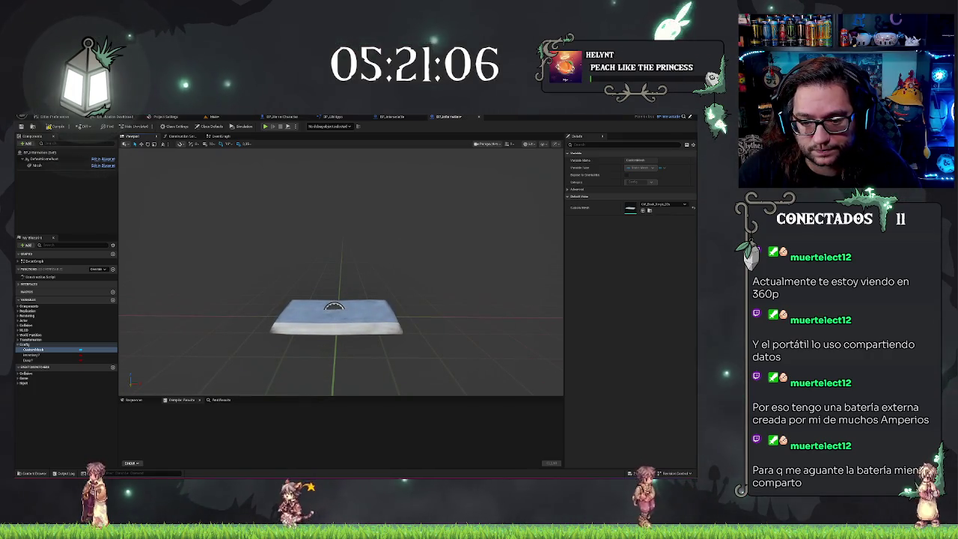
- Rotate BP_Information's Mesh component 90° so the pad stands upright
left_click(359, 322)
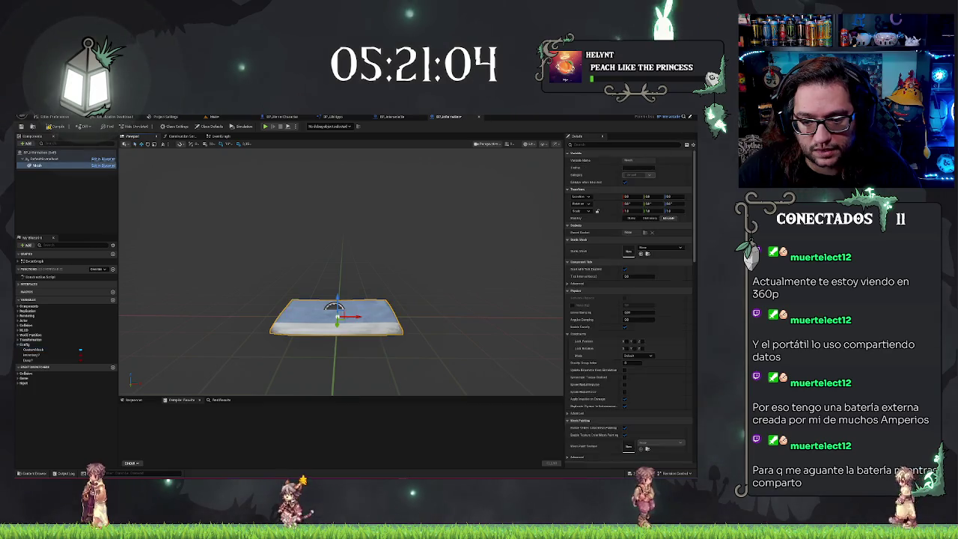
mouse_move(361, 300)
left_mouse_down()
mouse_move(369, 316)
mouse_move(336, 318)
mouse_move(338, 338)
mouse_move(359, 352)
left_mouse_up()
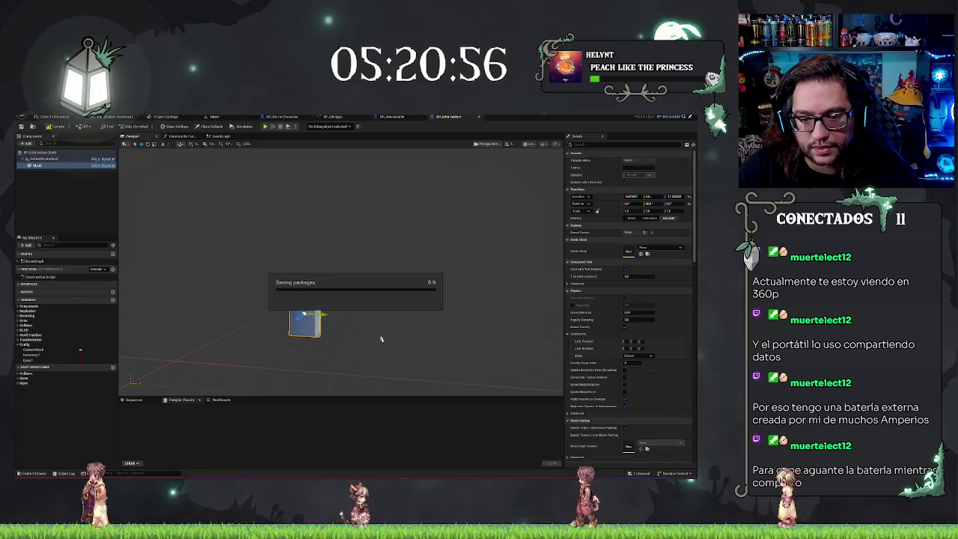
- Return to the hospital level and fly the view toward a bed in the ward
left_click(215, 117)
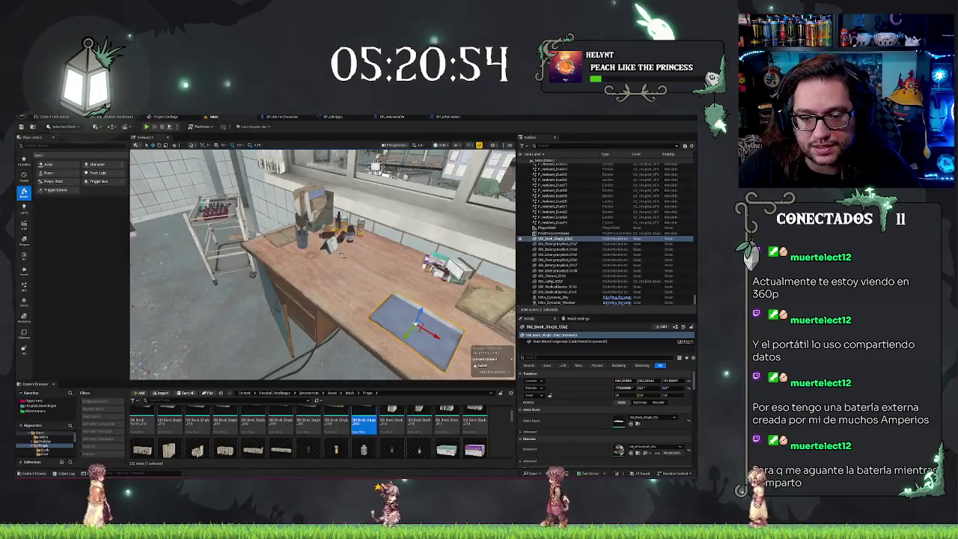
key("w")
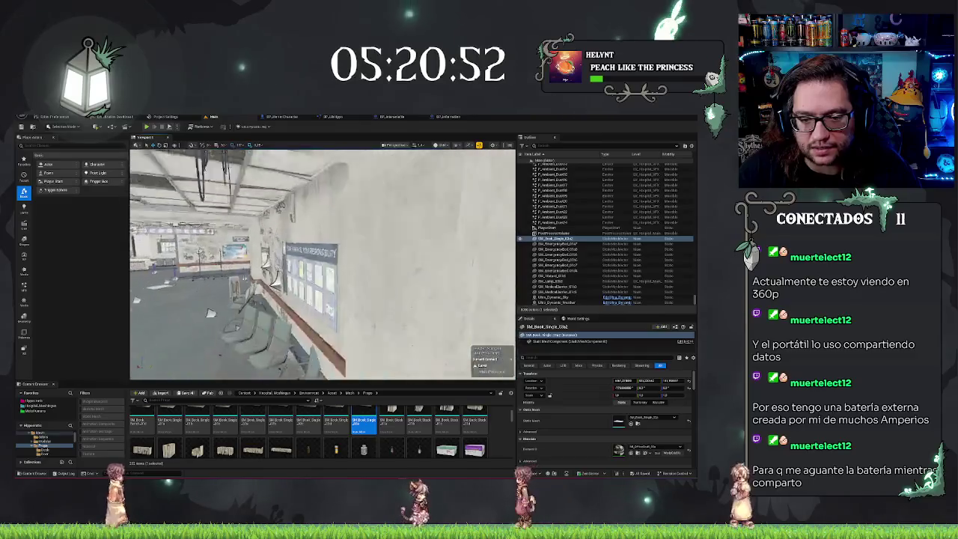
key("w")
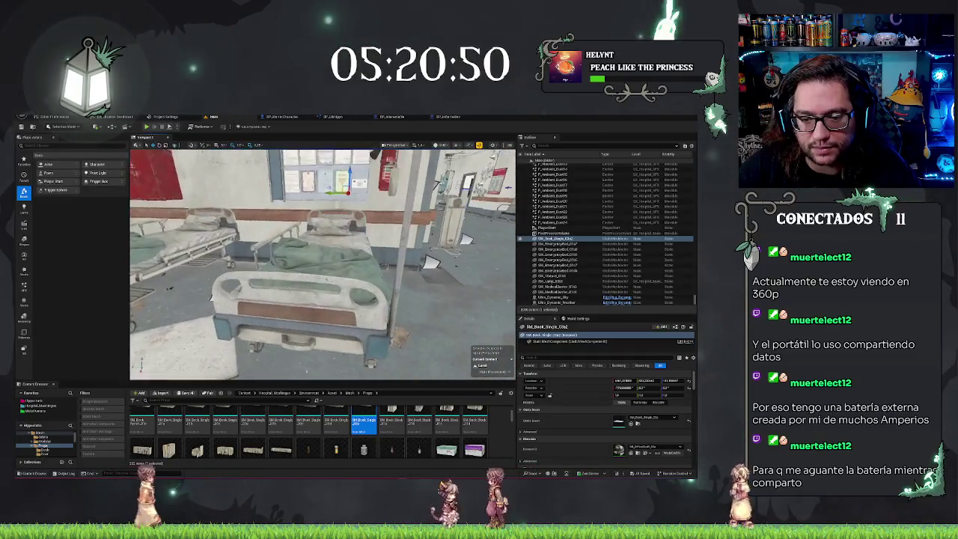
- Browse from the Hipocratic folder through Blueprints into the Mechanics folder
left_click(24, 402)
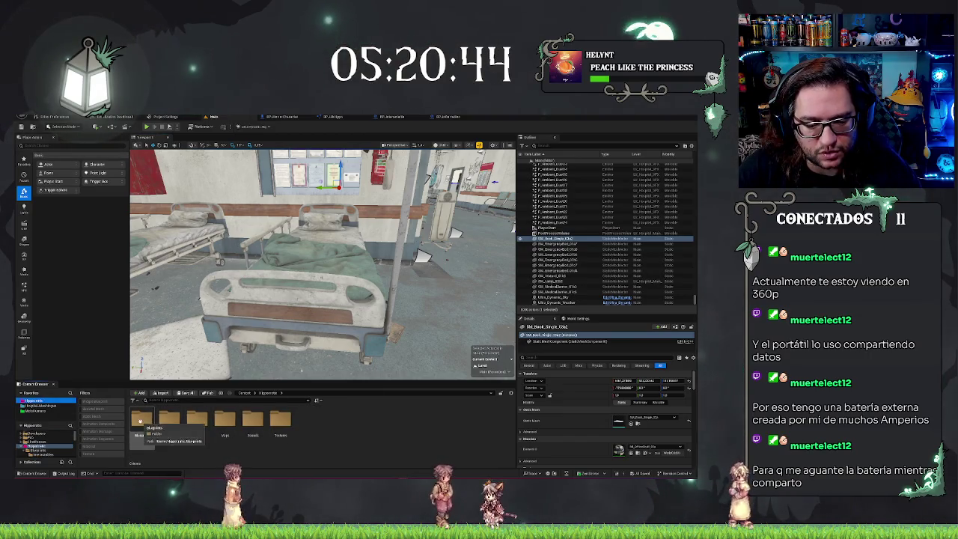
double_click(146, 421)
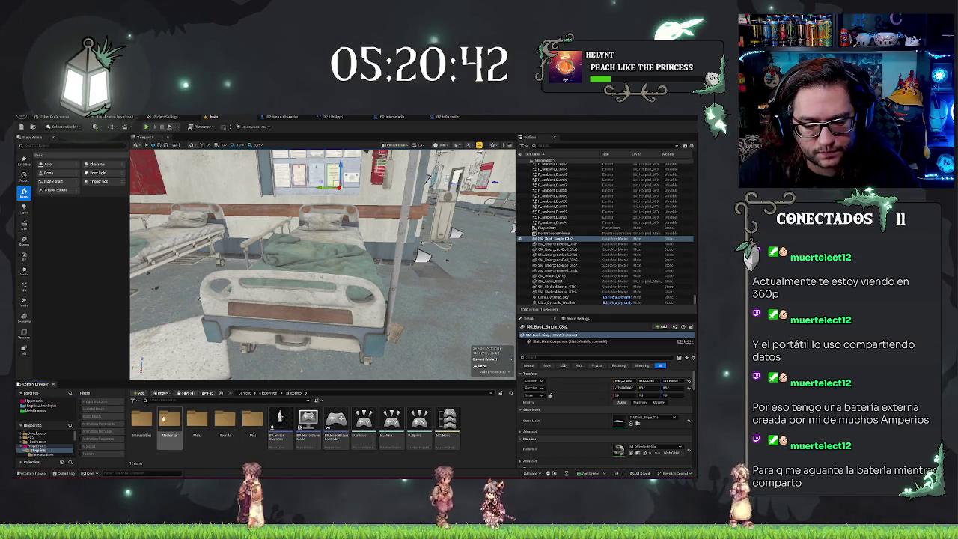
double_click(153, 420)
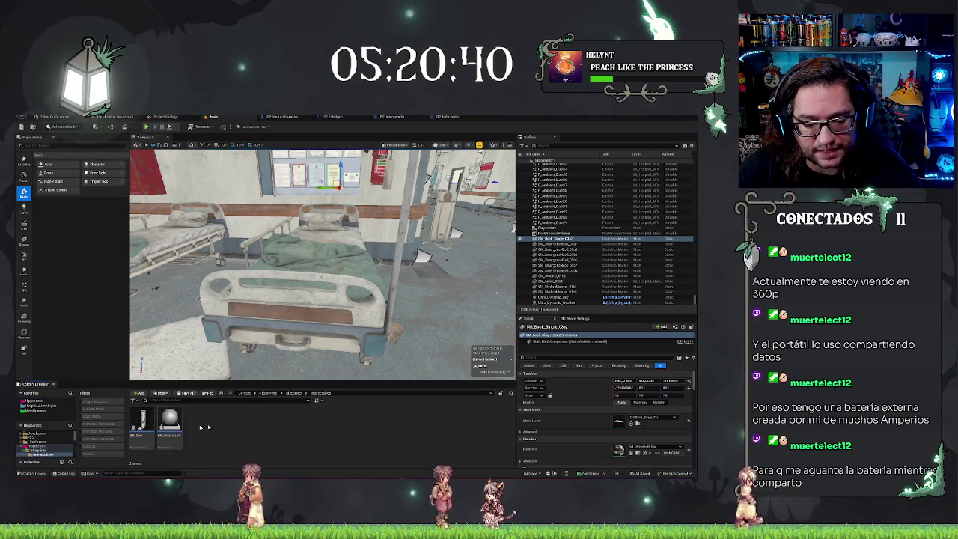
left_click(294, 393)
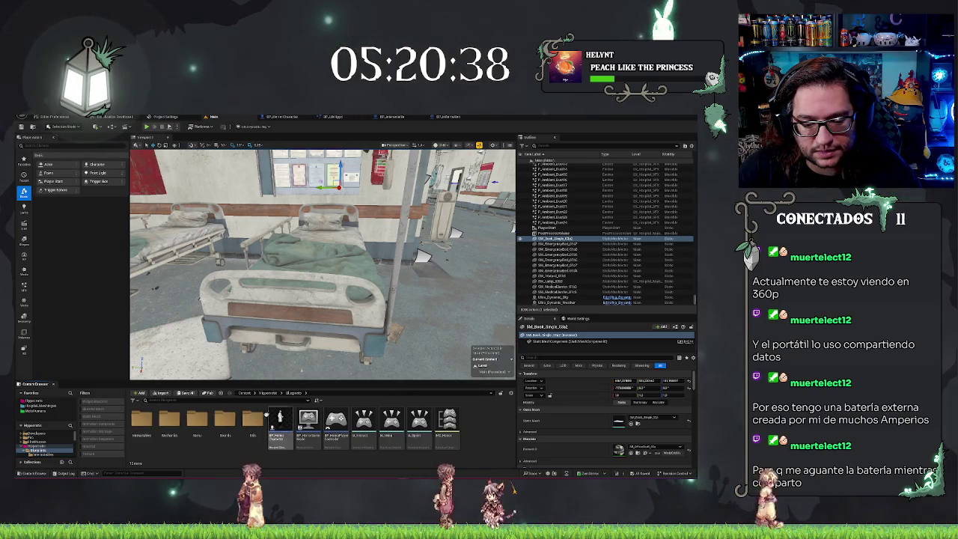
left_click(170, 419)
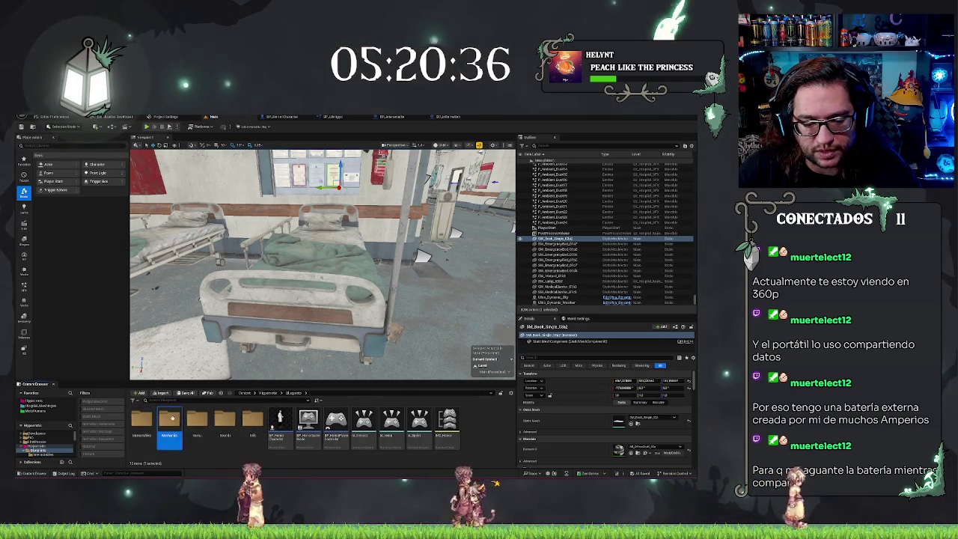
double_click(172, 417)
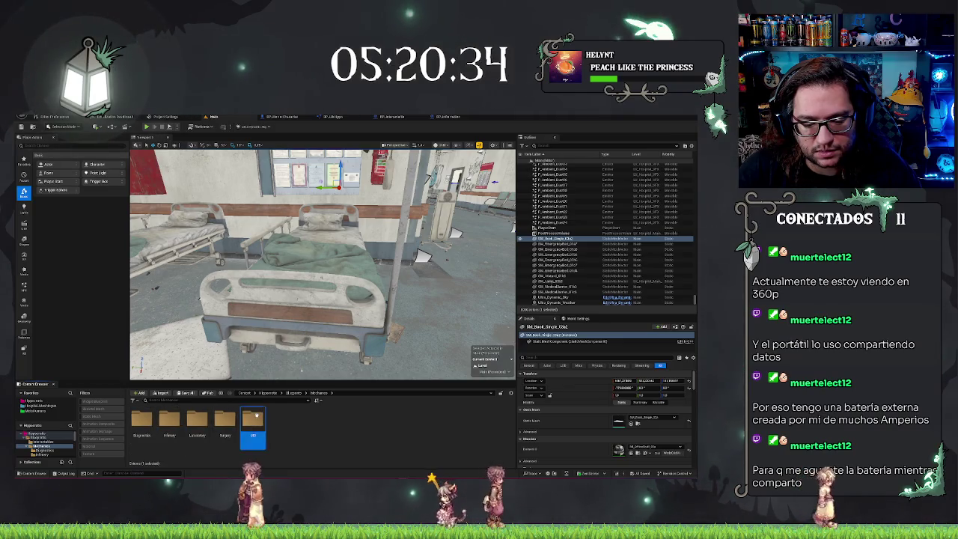
- Drop BP_Information from Mechanics/UI onto the bed's footboard and preview it in its Blueprint editor
double_click(255, 417)
left_click_drag(259, 304, 288, 268)
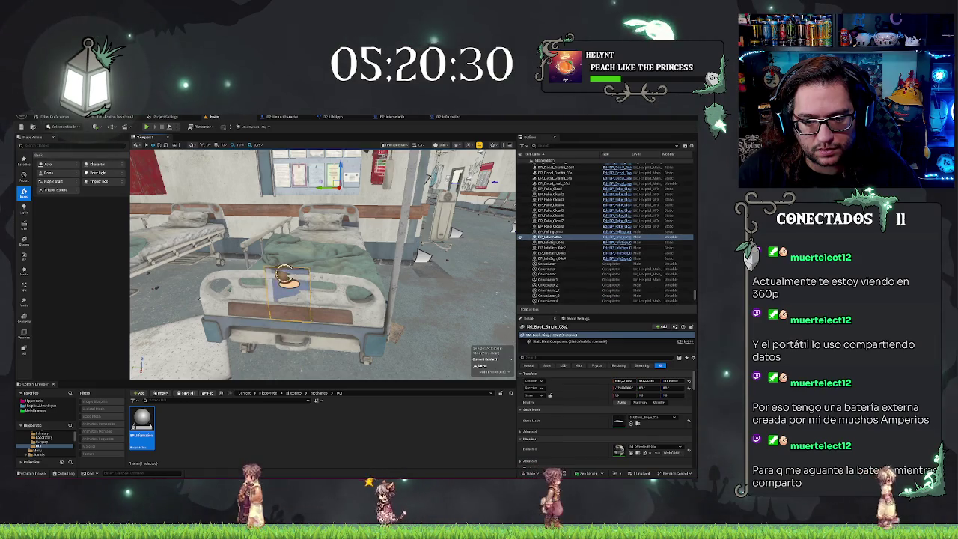
key("f")
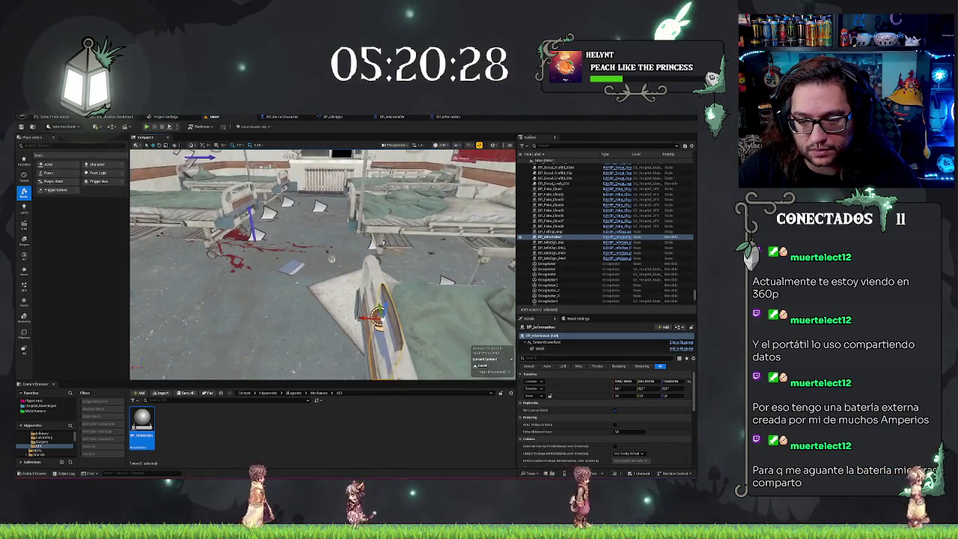
key("ctrl+e")
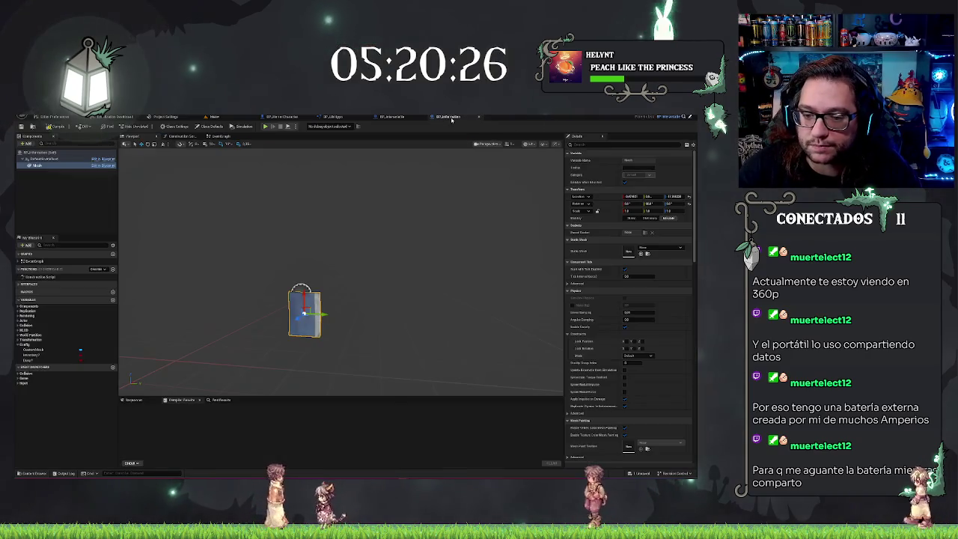
left_click_drag(344, 299, 262, 299)
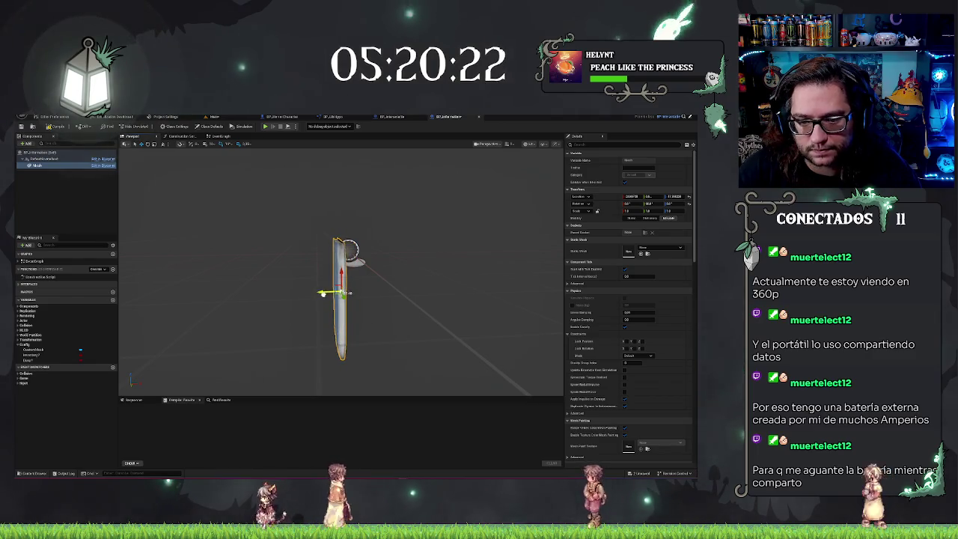
- Compare the placed sign in the level with its Blueprint preview, then save with Ctrl+S
left_click(214, 117)
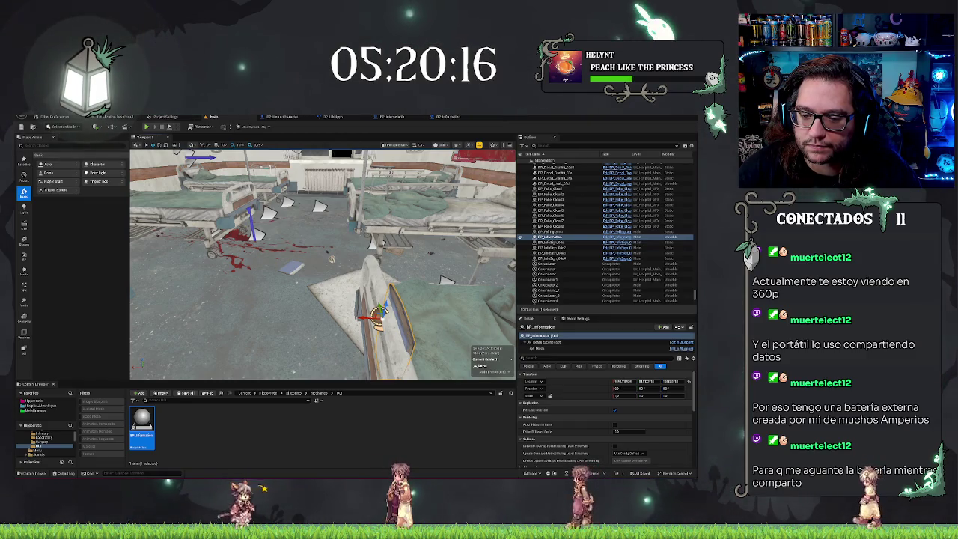
key("f")
left_click(445, 116)
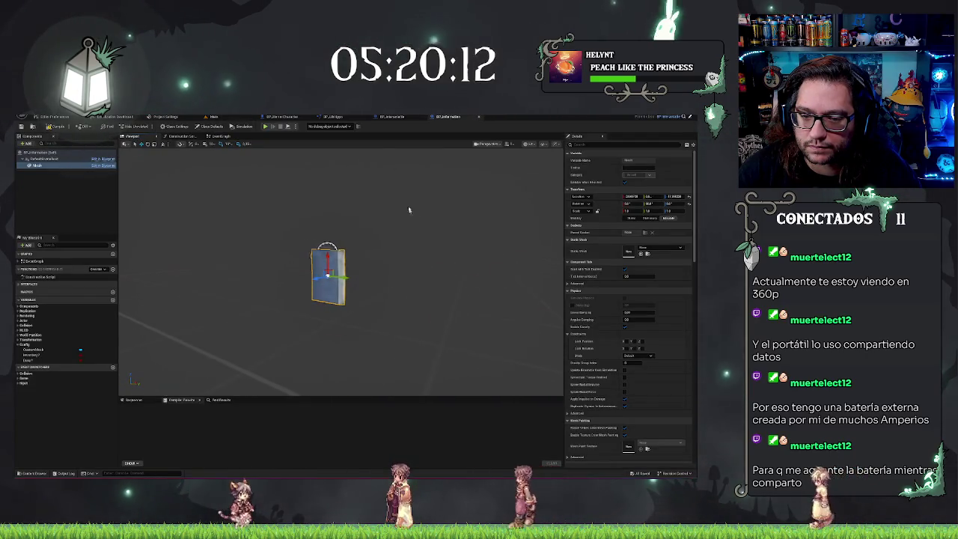
left_click(213, 116)
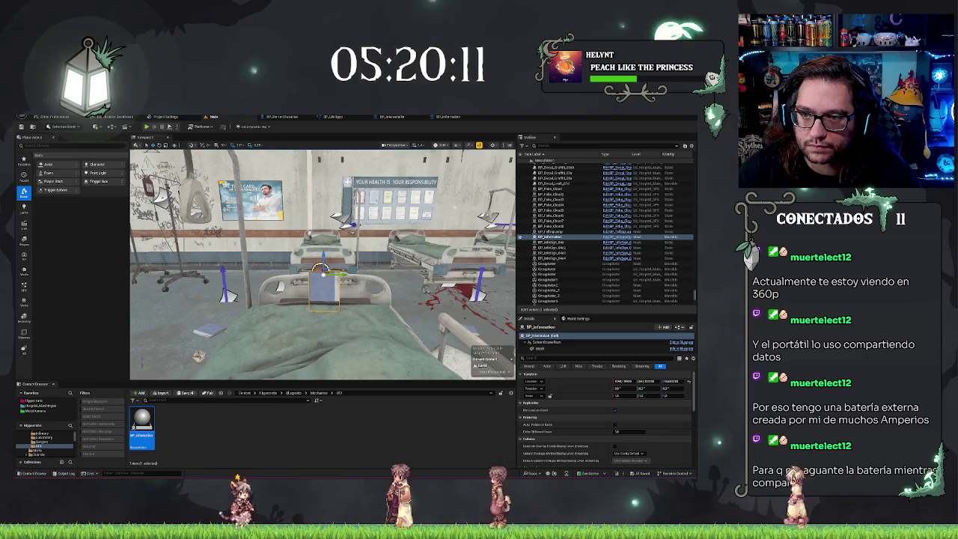
left_click(449, 117)
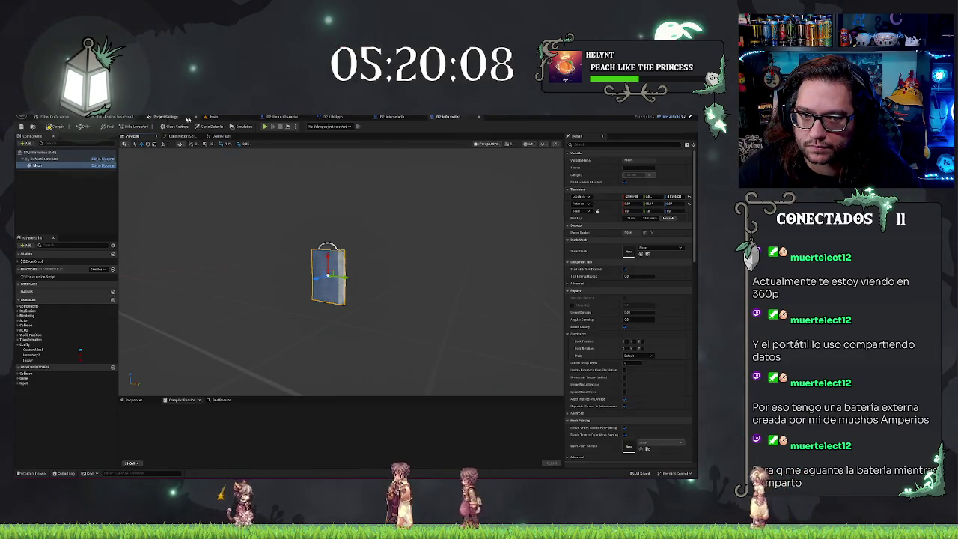
left_click(214, 117)
left_click(452, 117)
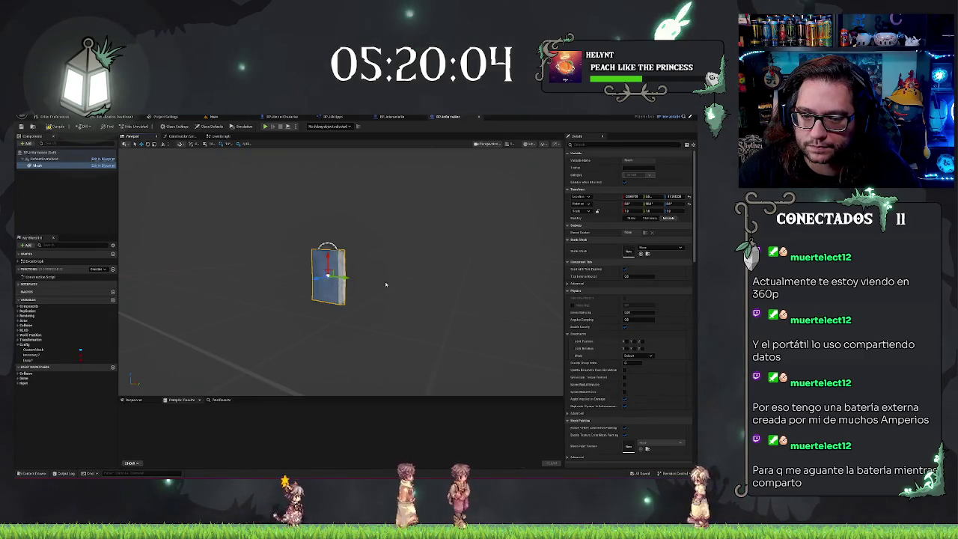
left_click_drag(385, 285, 472, 284)
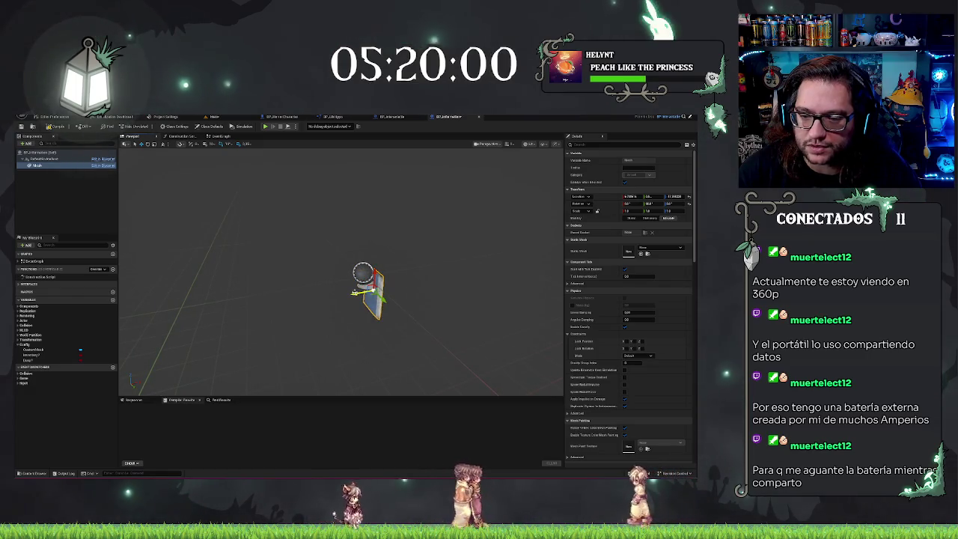
key("ctrl+s")
key("ctrl+Tab")
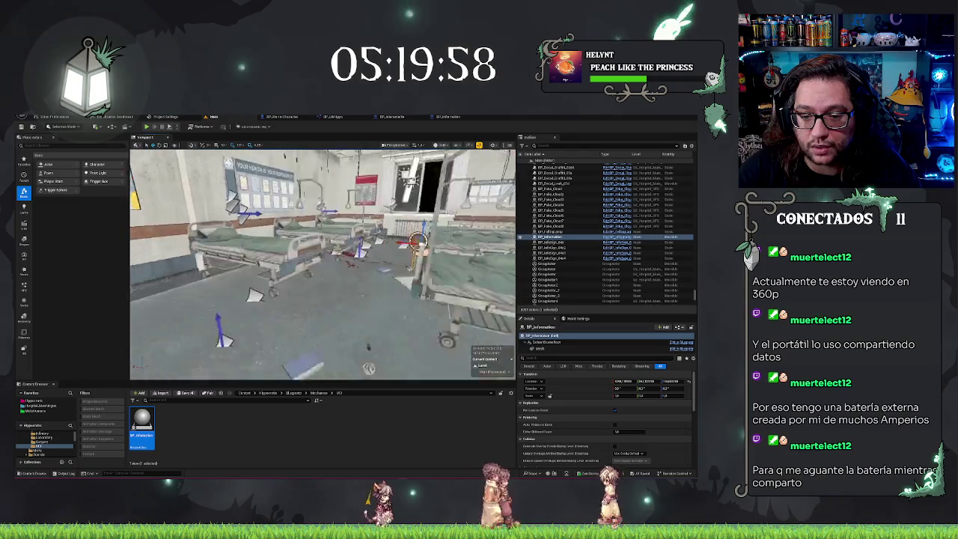
- Reposition the view over the ward beds, checking the BP_Information Blueprint once more
mouse_move(322, 261)
left_mouse_down()
mouse_move(344, 240)
mouse_move(374, 241)
left_mouse_up()
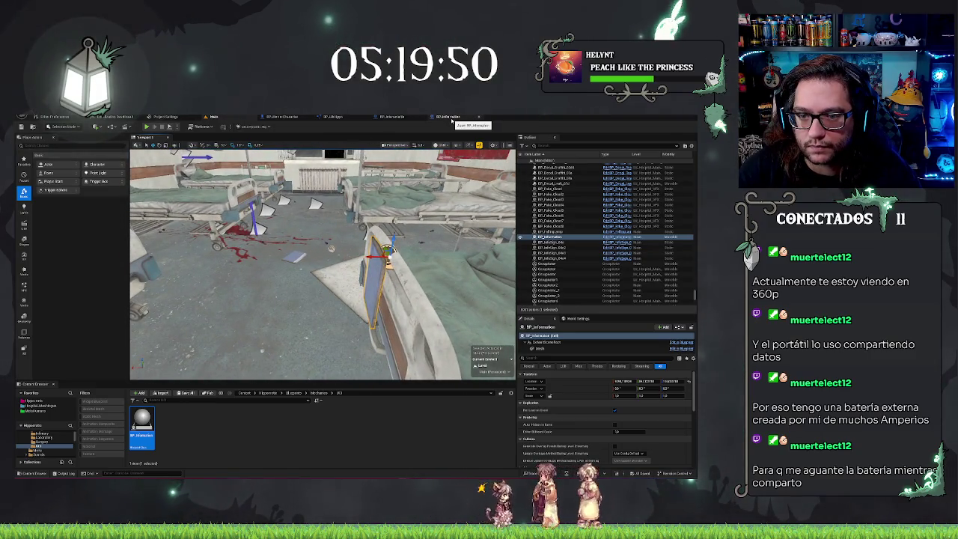
left_click(449, 118)
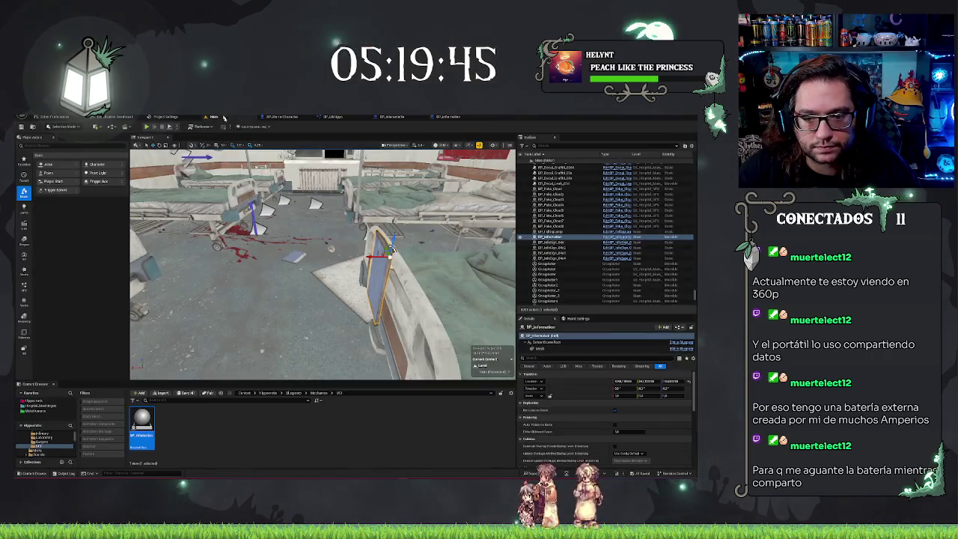
left_click(213, 117)
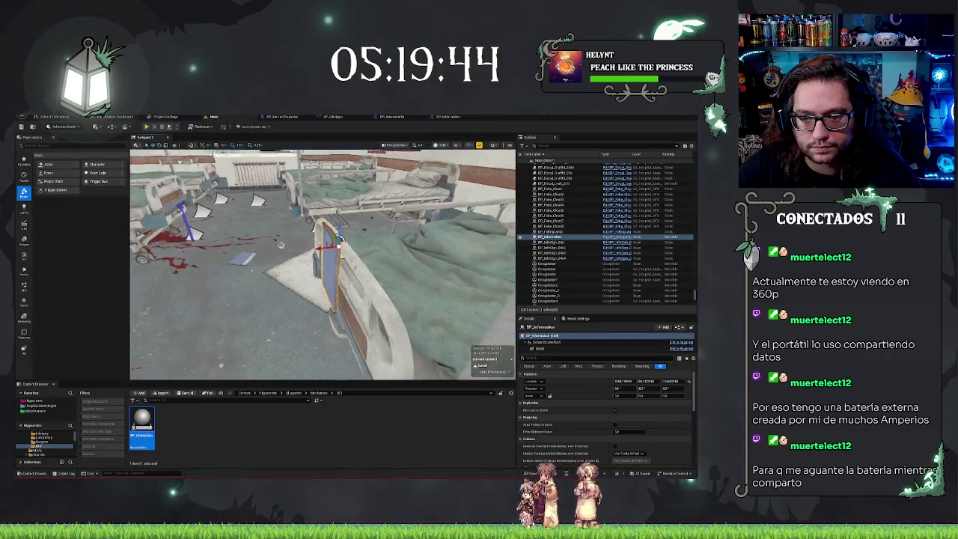
left_click_drag(322, 262, 330, 251)
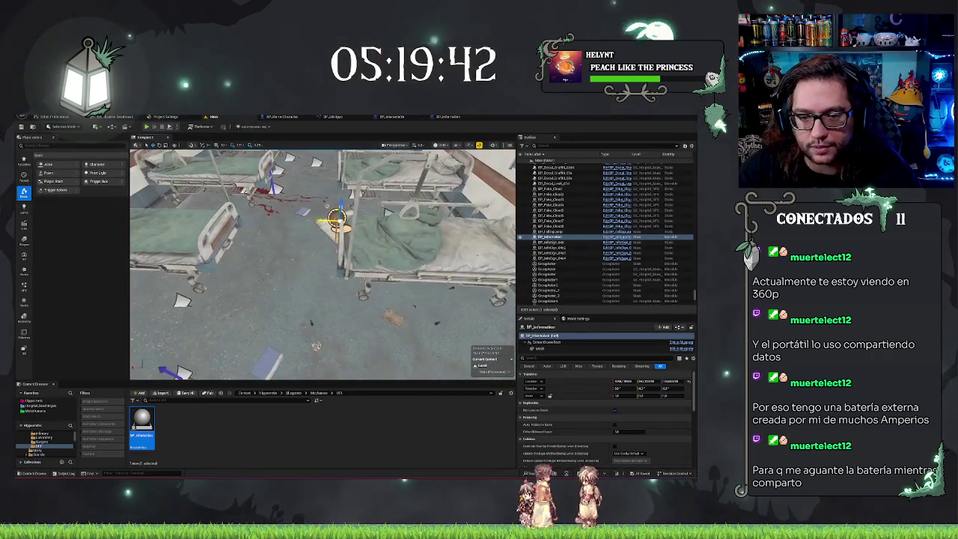
- Use Play From Here in the ward, walk up to the bed to trigger the sign's prompt, then exit with Esc
right_click(262, 153)
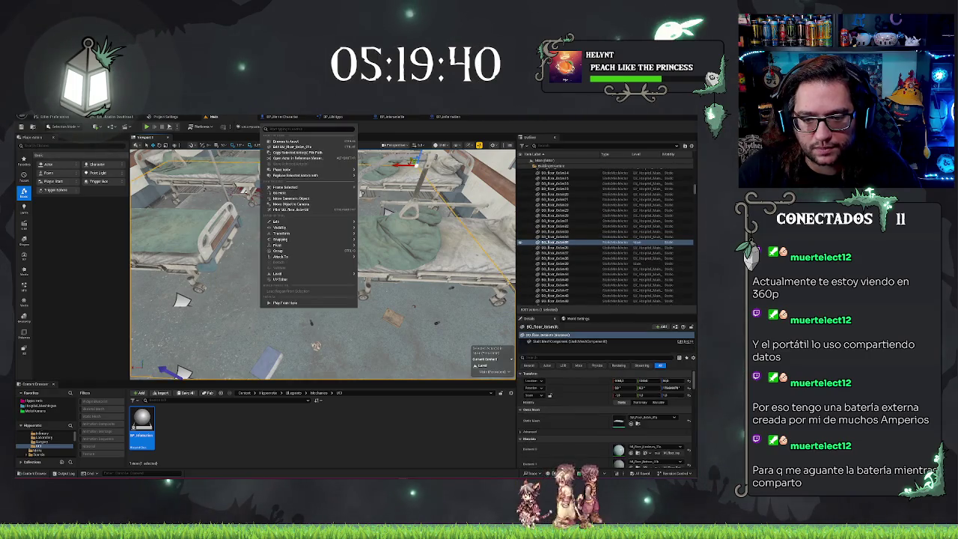
left_click(300, 304)
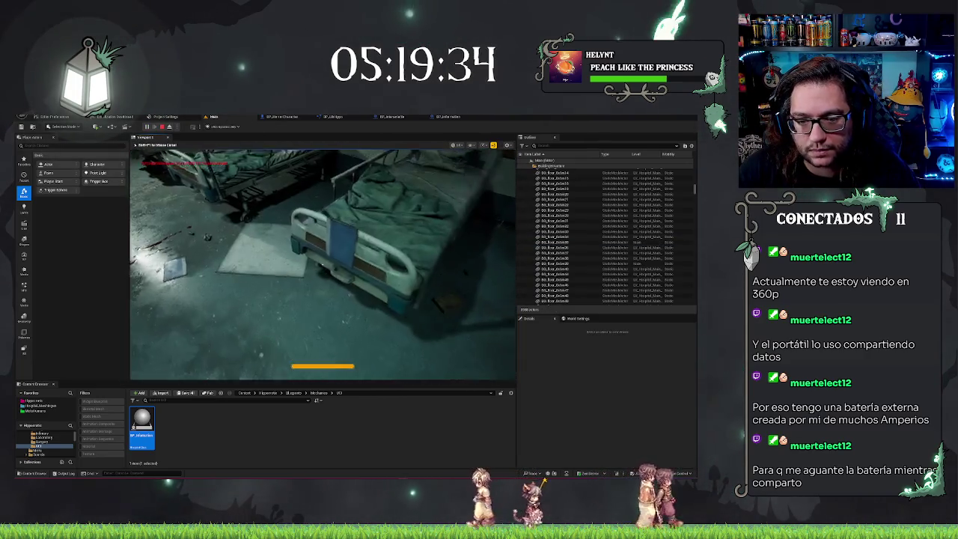
key("w")
key("s")
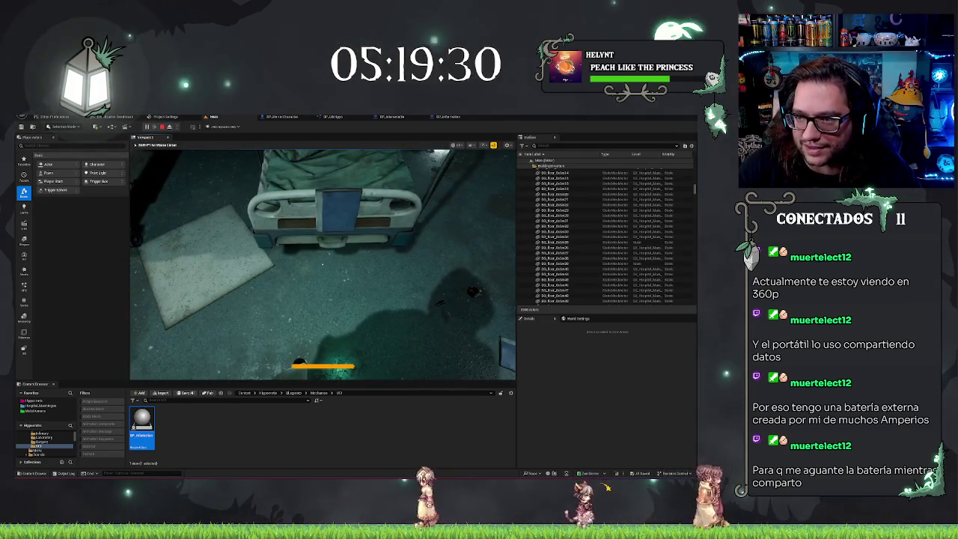
key("w")
key("s")
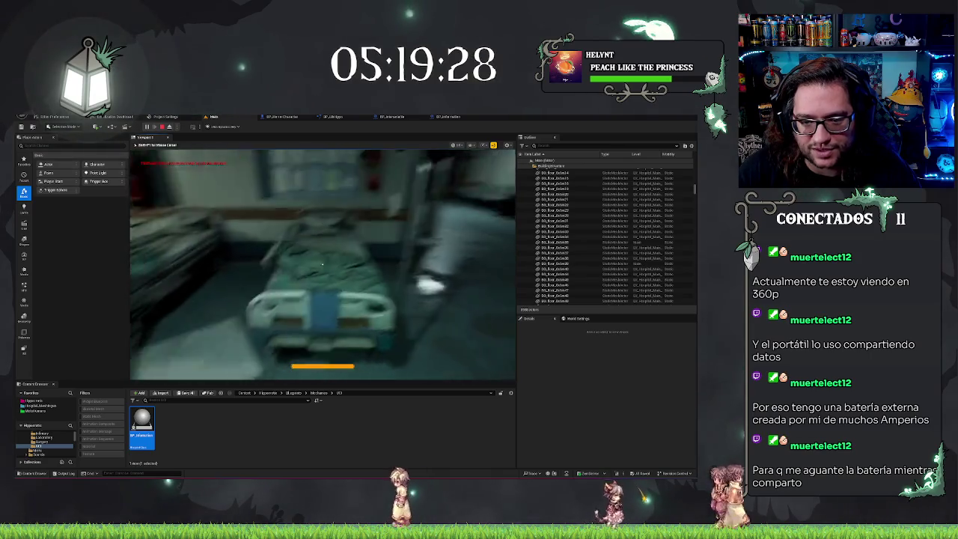
key("s")
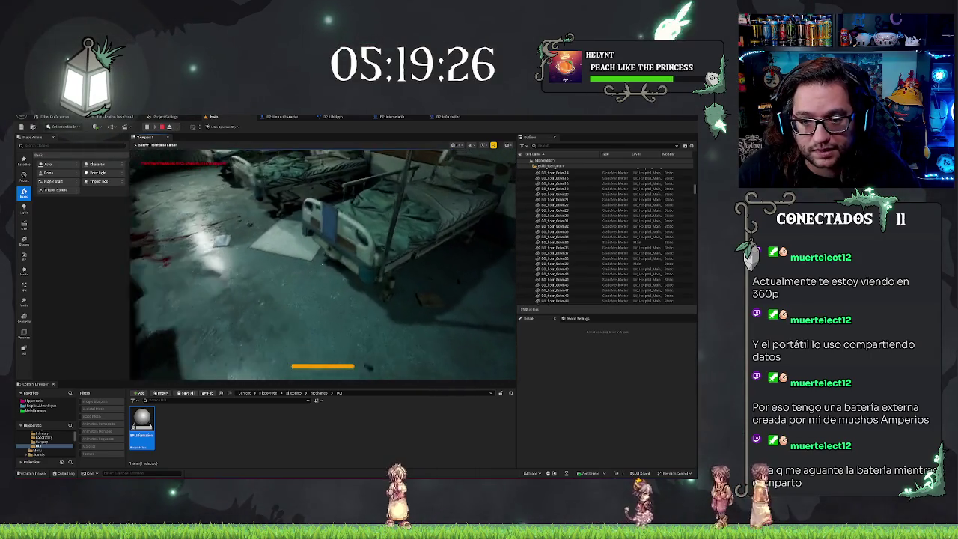
key("w")
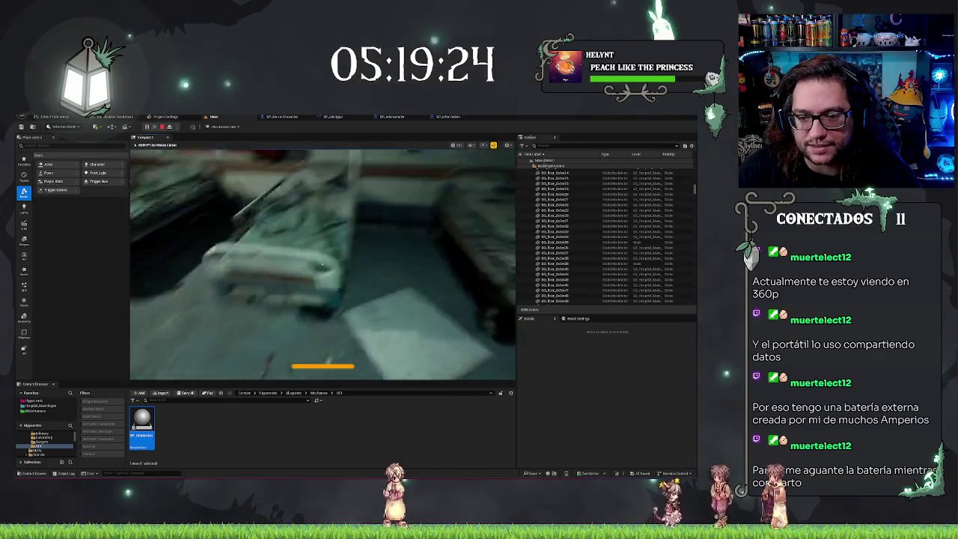
key("a")
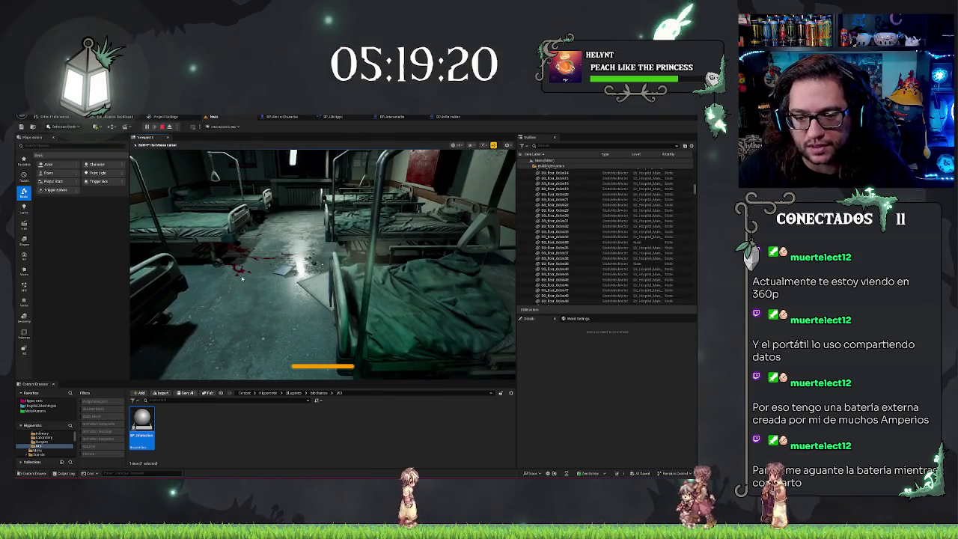
key("Escape")
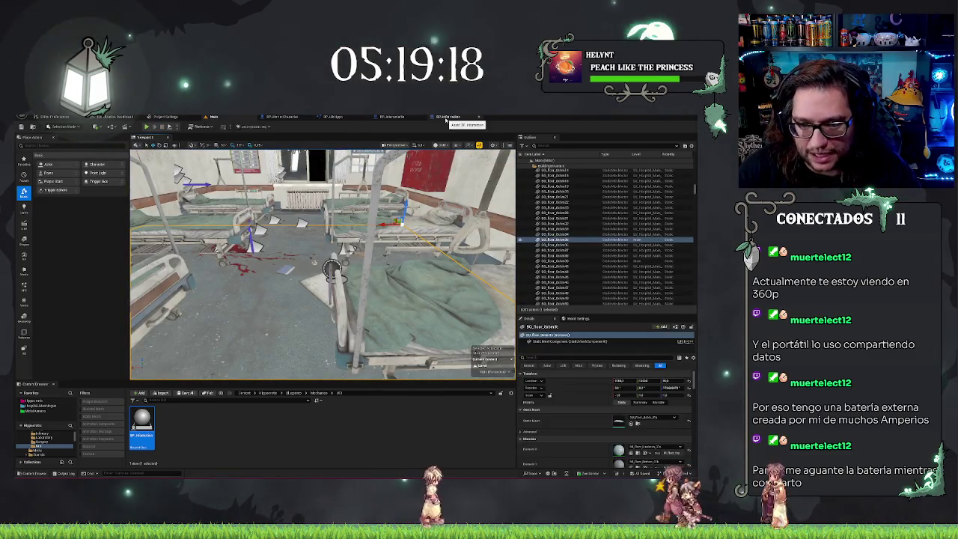
- Preview the ward in game, then delete the BP_Information2 sign from beside the bed
left_click(447, 117)
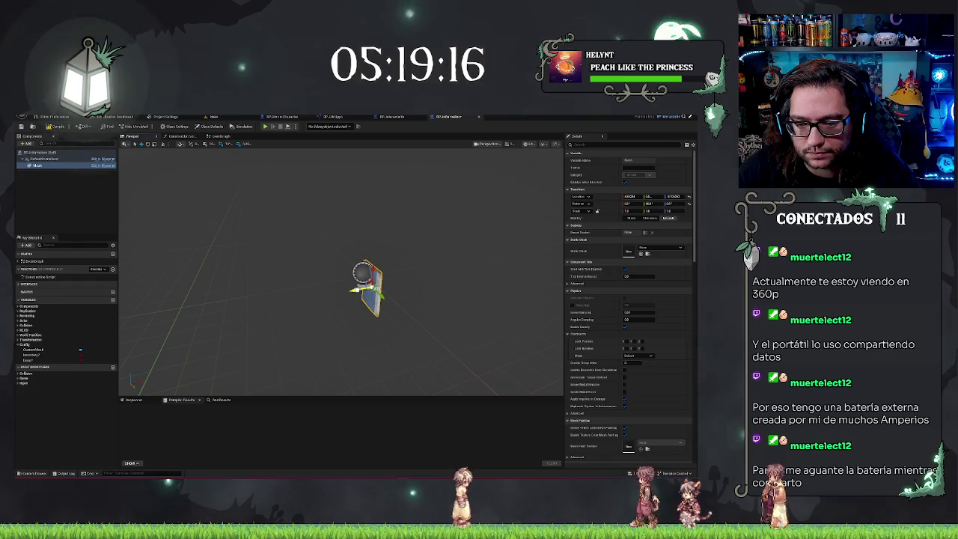
left_click(206, 118)
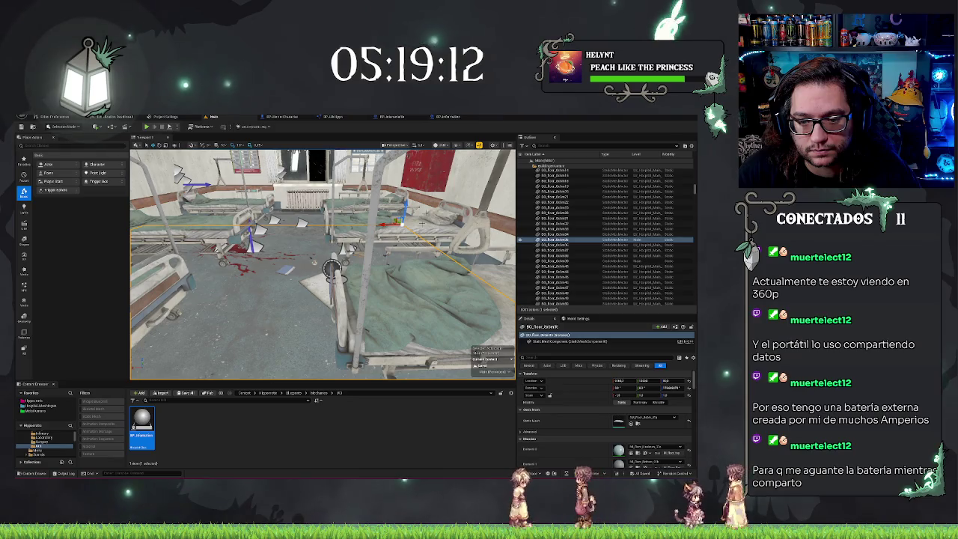
key("alt+p")
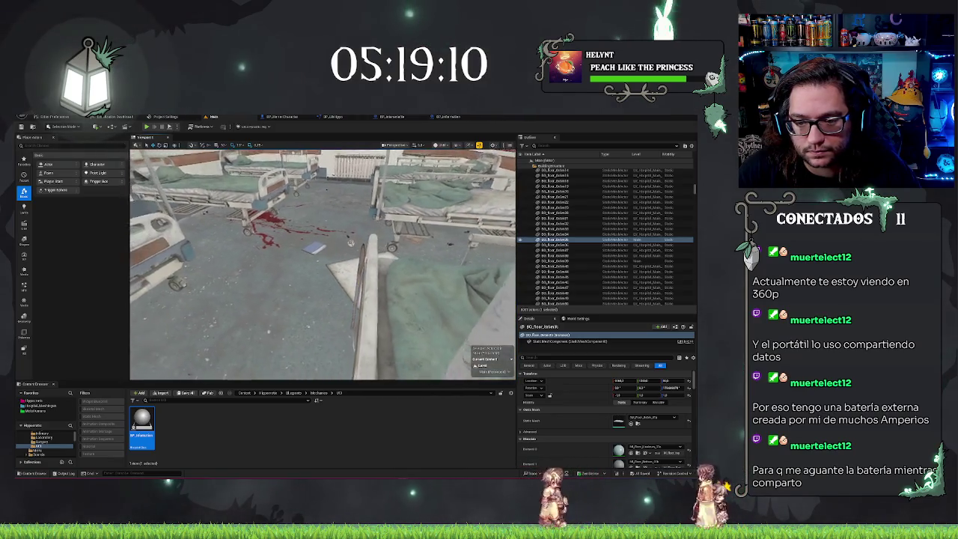
left_click(447, 117)
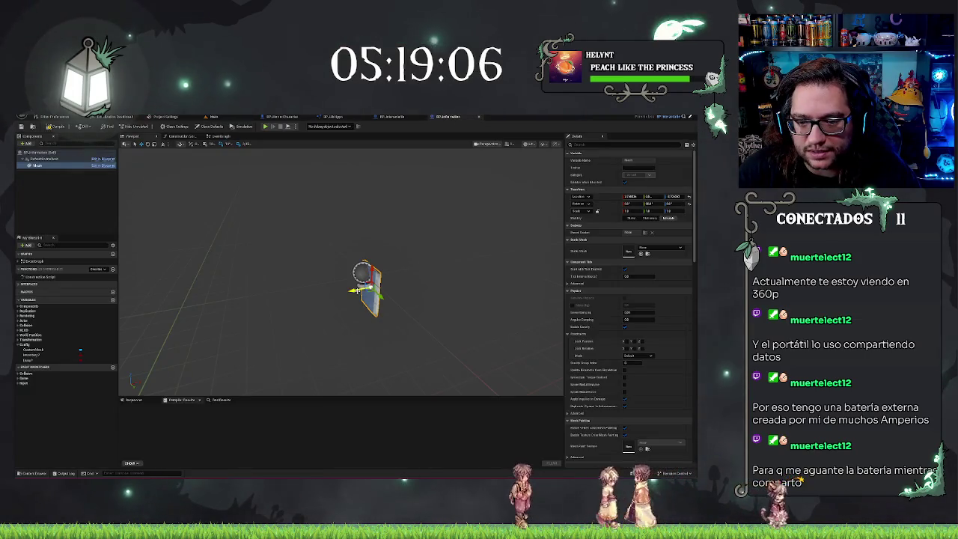
left_click(213, 117)
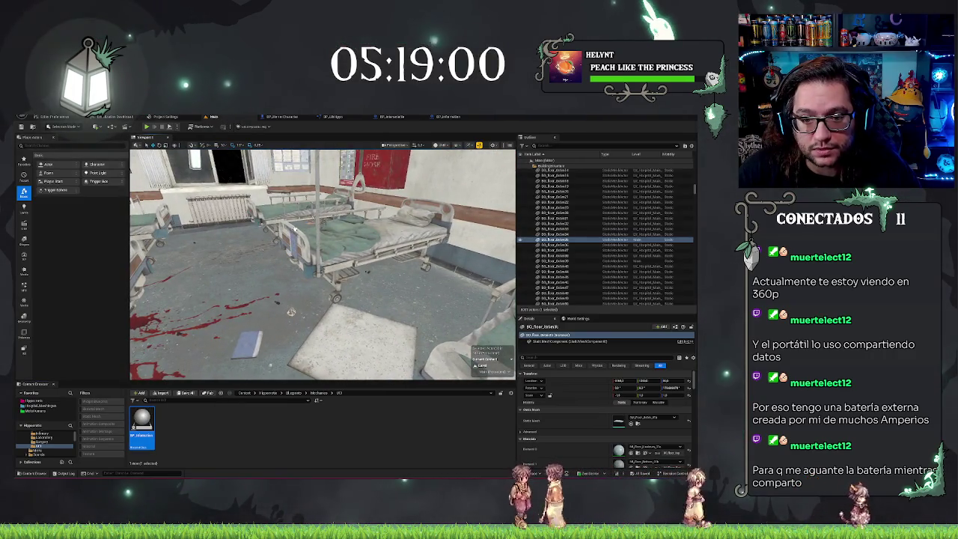
left_click(550, 234)
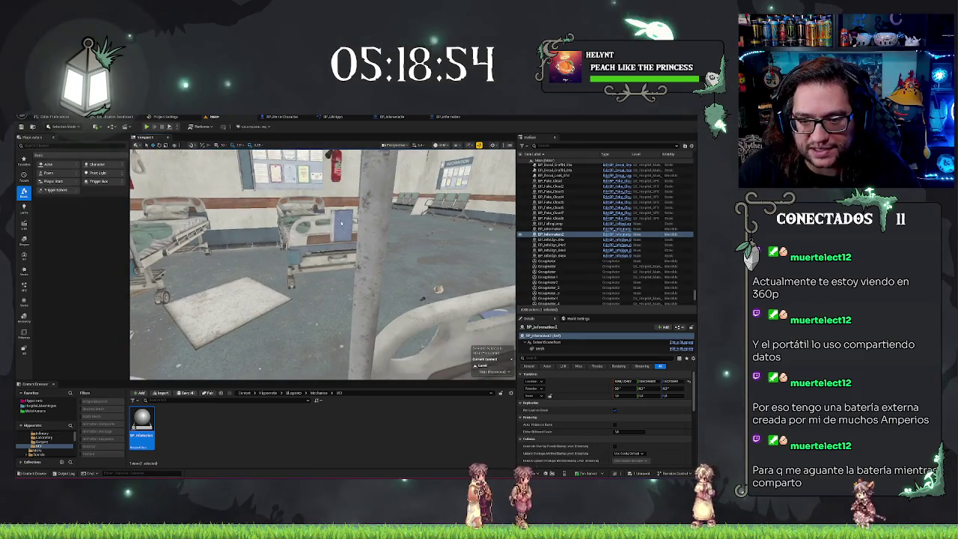
key("Delete")
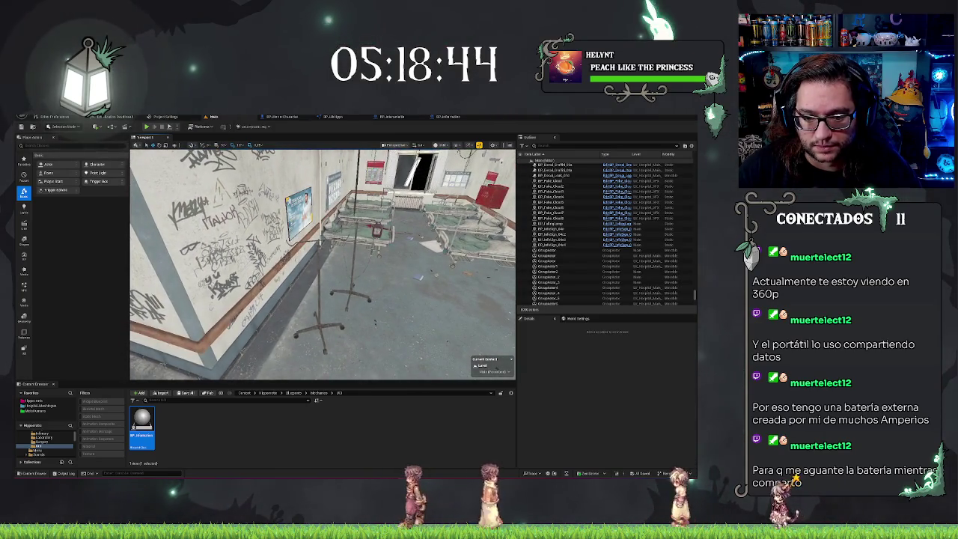
- Move the IV stand beside the beds and create the BP_Treatment Blueprint in the Content Browser
left_click(320, 320)
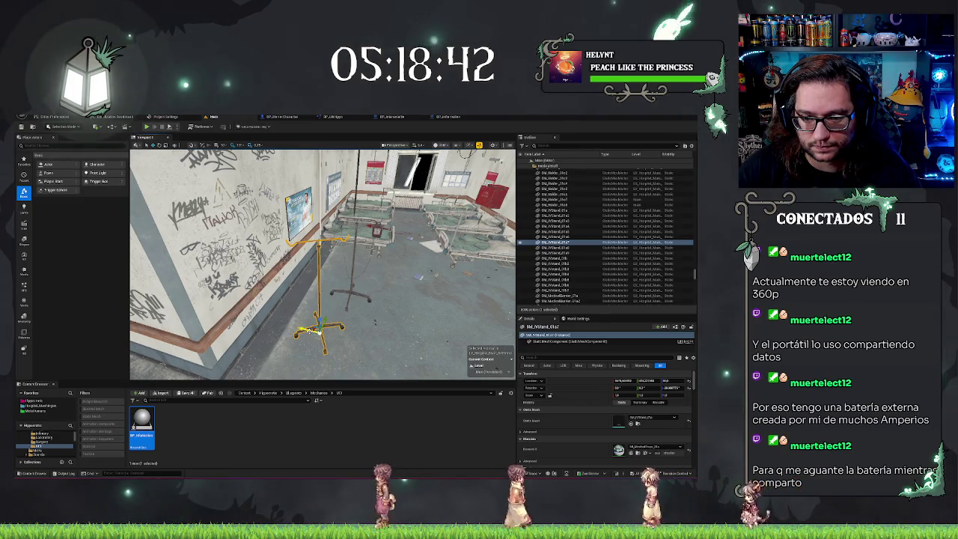
left_click_drag(319, 324, 461, 285)
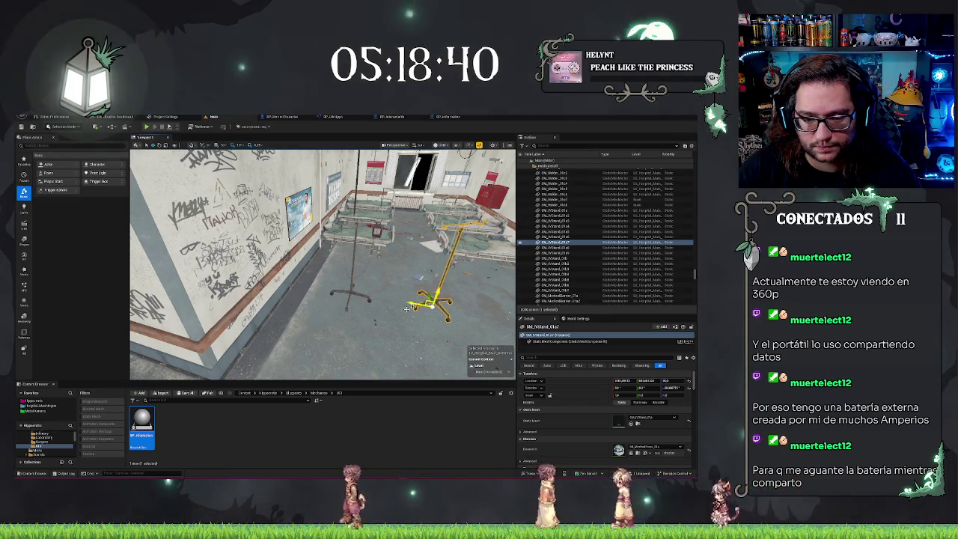
right_click(182, 440)
mouse_move(205, 309)
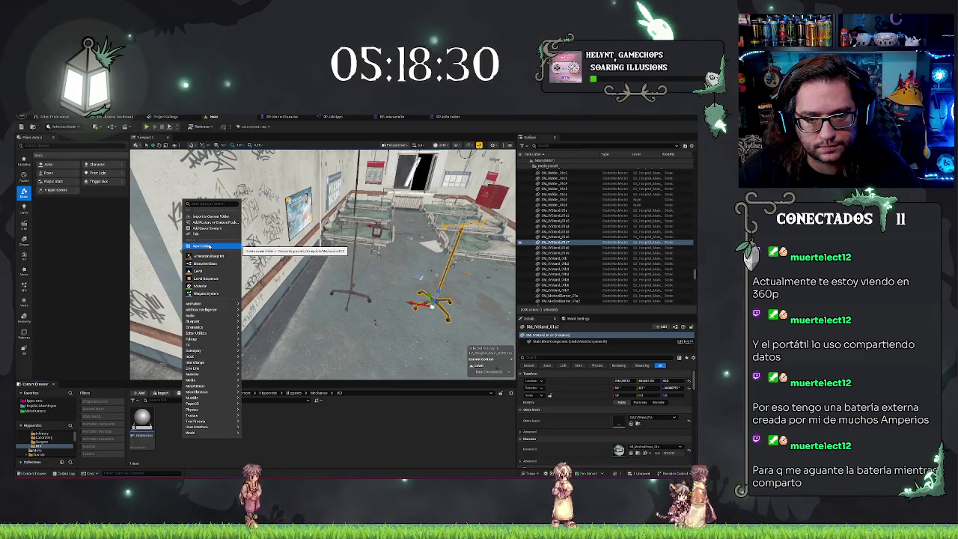
left_click(147, 416)
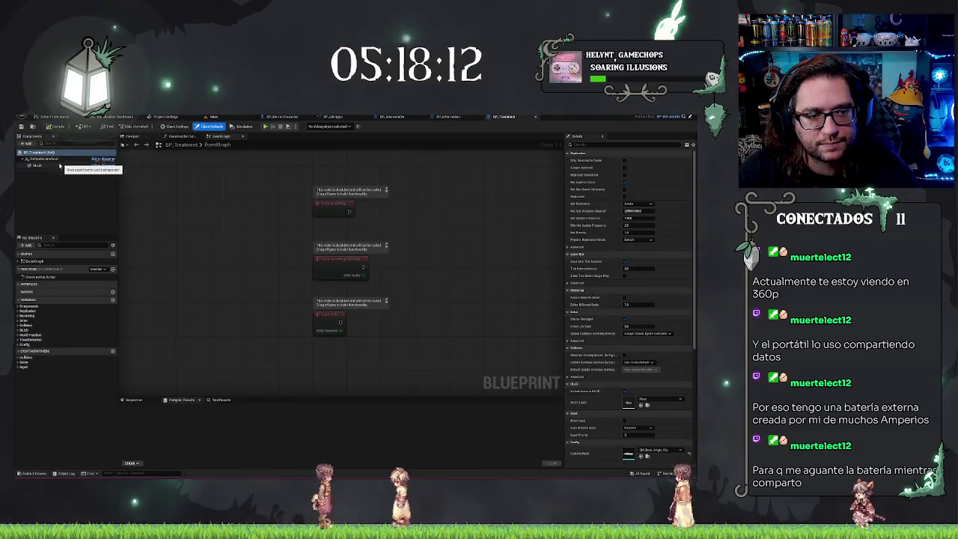
- Locate the IV stand mesh asset in the project for BP_Treatment's Mesh component
left_click(36, 165)
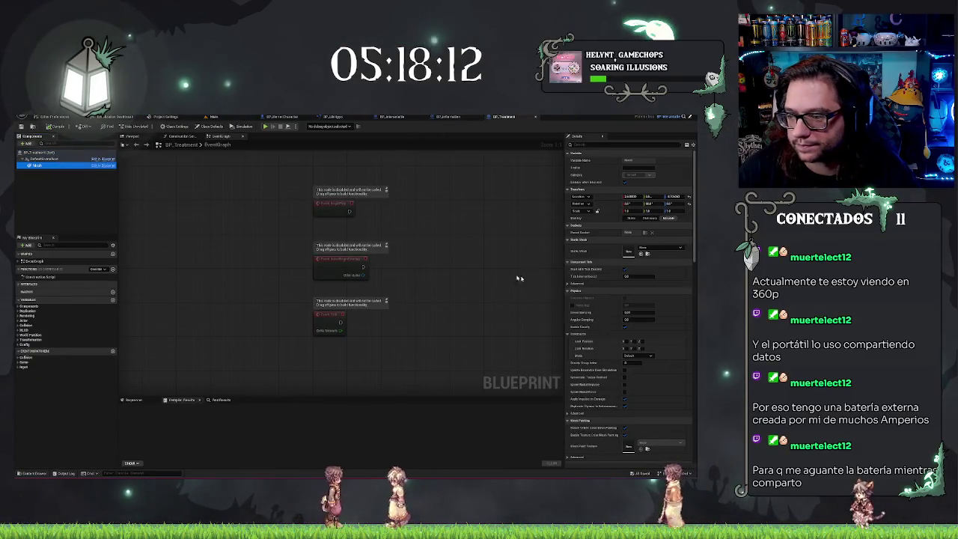
left_click(213, 117)
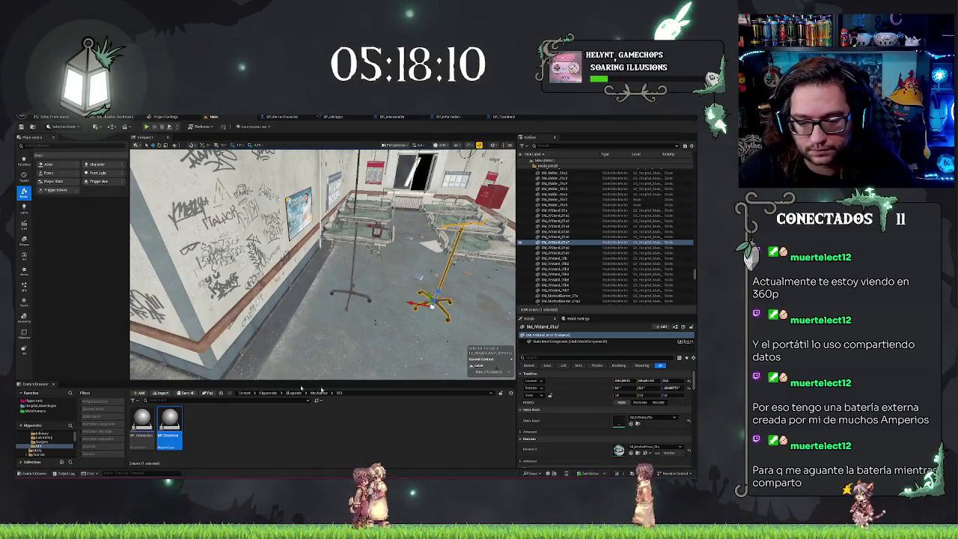
left_click(638, 424)
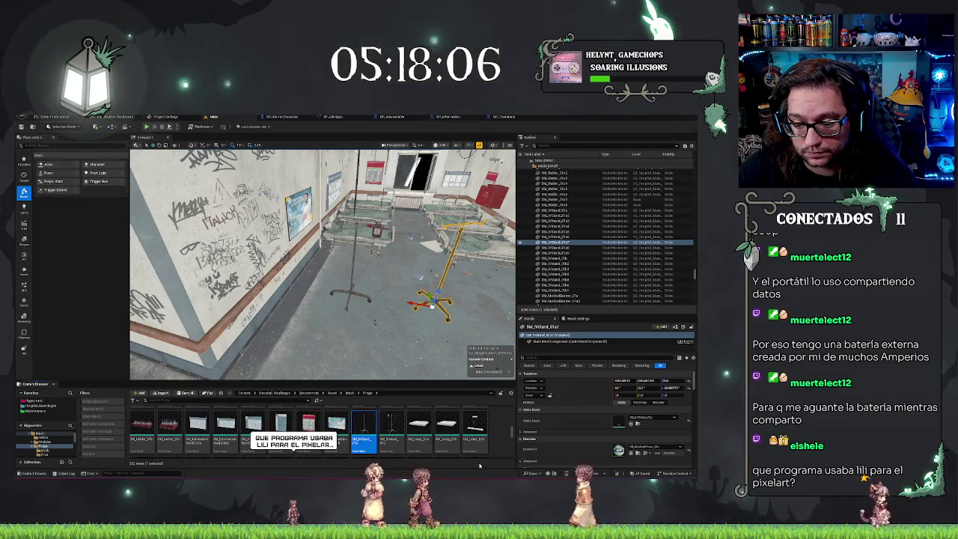
scroll(471, 417, "down", 2)
scroll(470, 417, "down", 2)
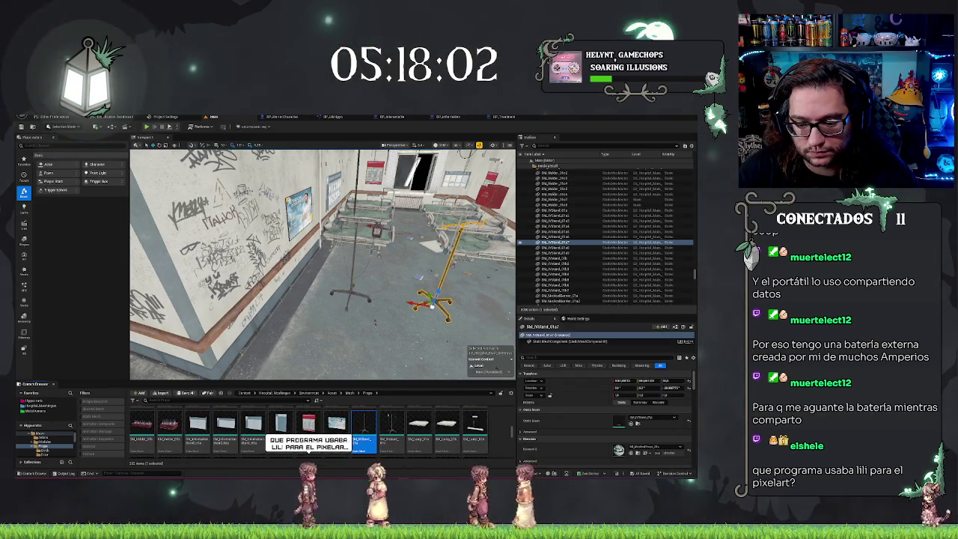
scroll(421, 433, "down", 2)
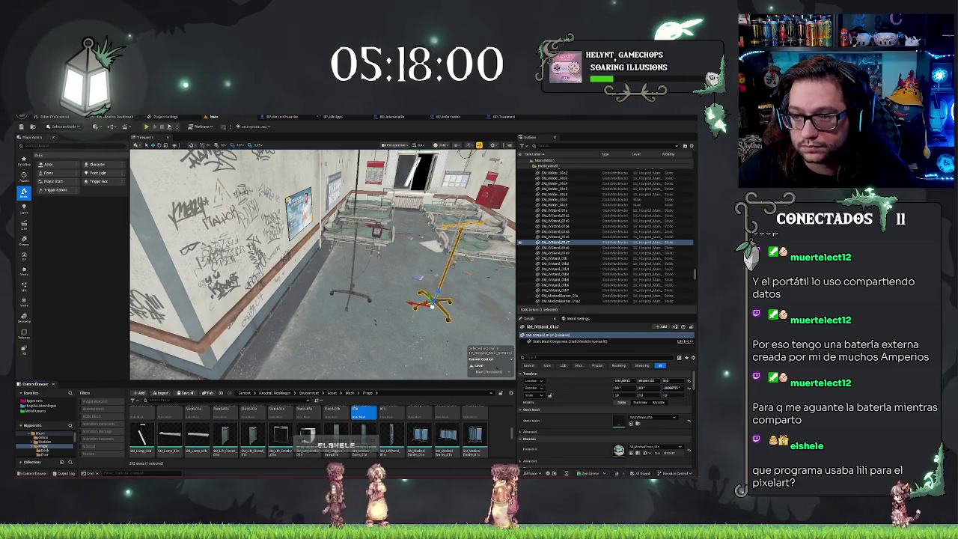
left_click(503, 116)
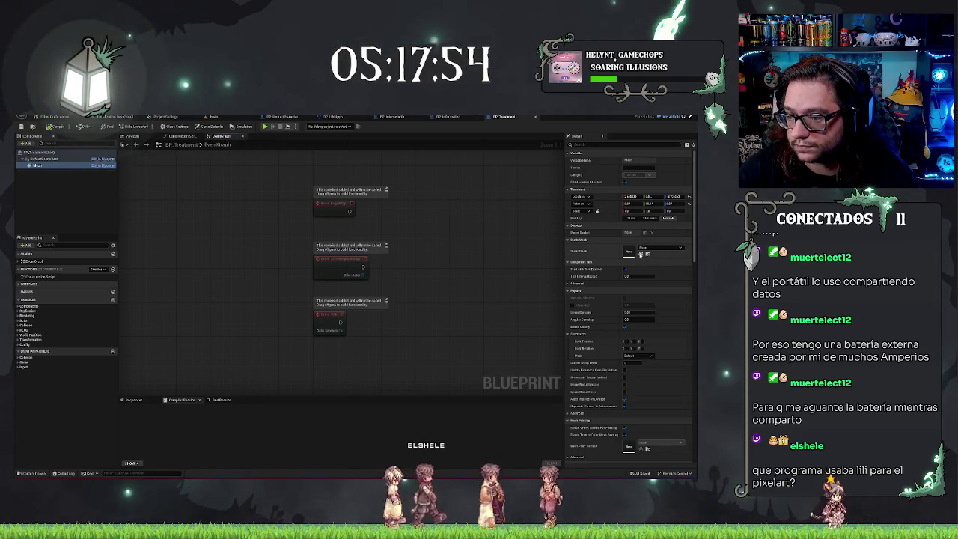
- Undo the static mesh change and set the CustomMesh default to the IV stand mesh
left_click(149, 138)
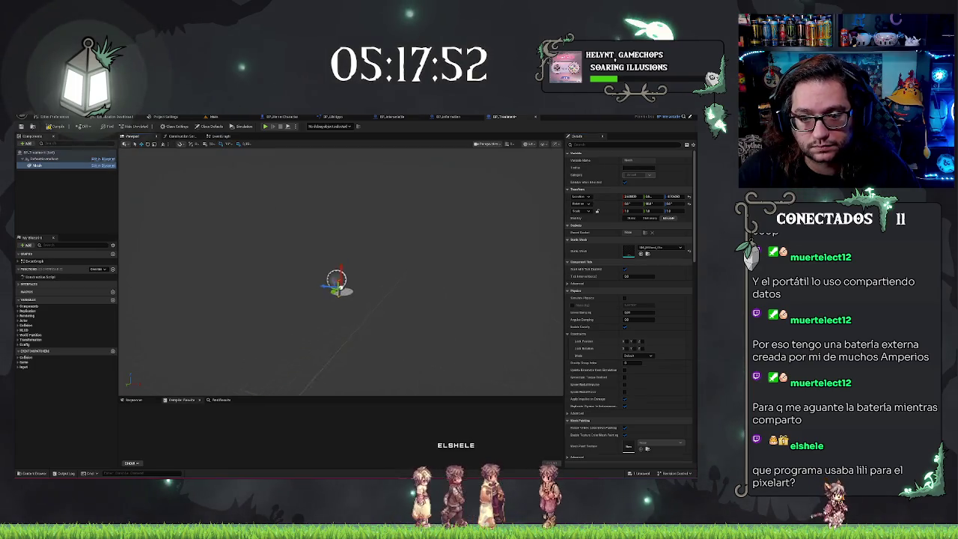
key("ctrl+z")
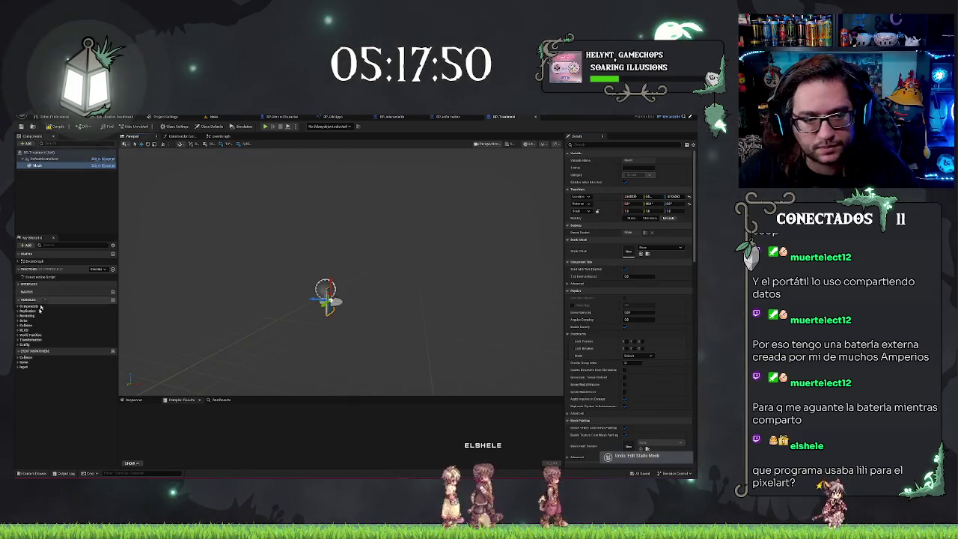
left_click(19, 345)
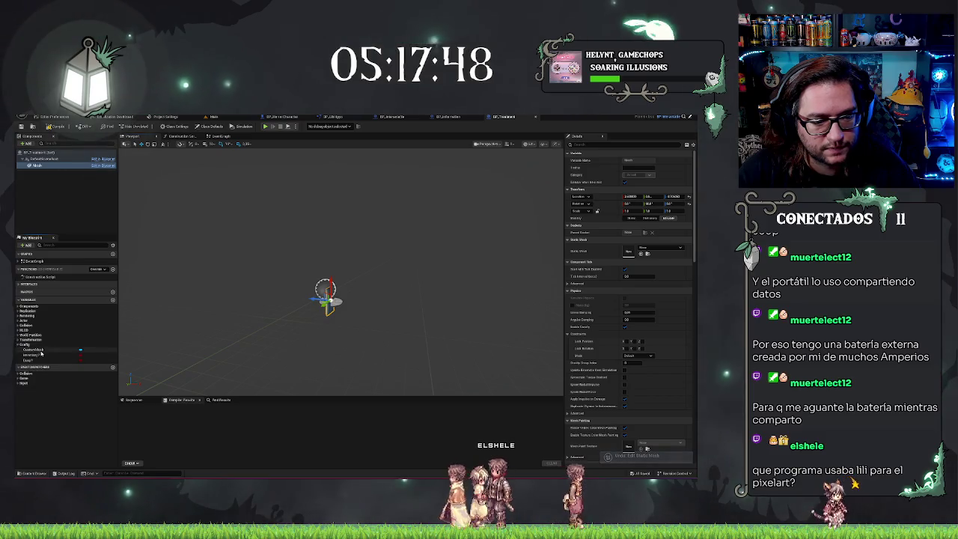
left_click(37, 350)
left_click(644, 210)
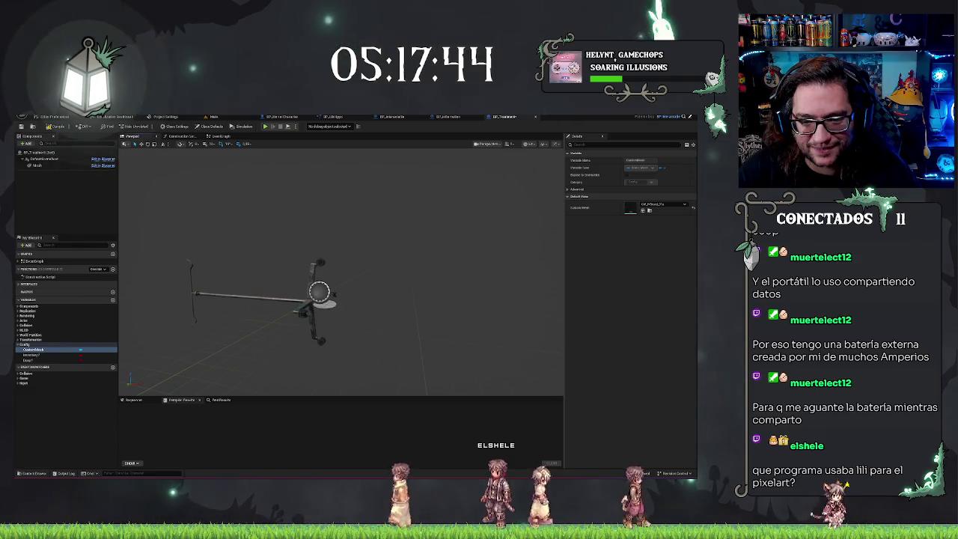
- Rotate the Mesh component upright, then return to the hospital level and frame the IV stand
left_click(33, 164)
key("Left")
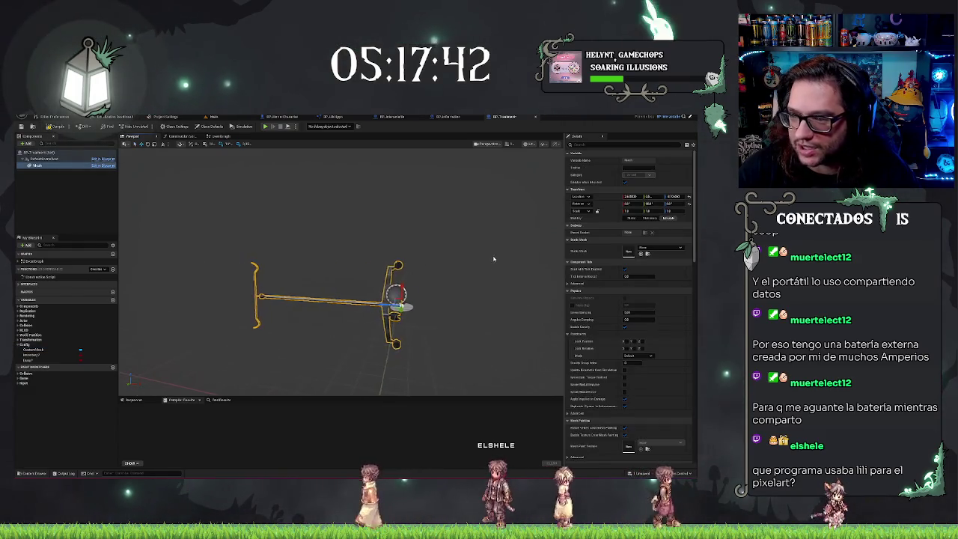
mouse_move(430, 287)
left_mouse_down()
mouse_move(447, 322)
mouse_move(407, 303)
left_mouse_up()
key("Right")
key("w")
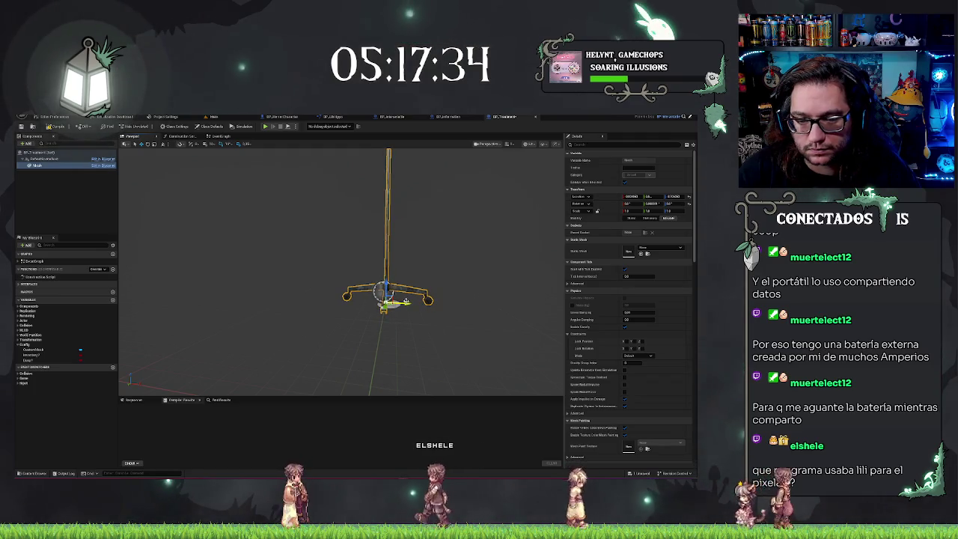
key("ctrl+Tab")
key("f")
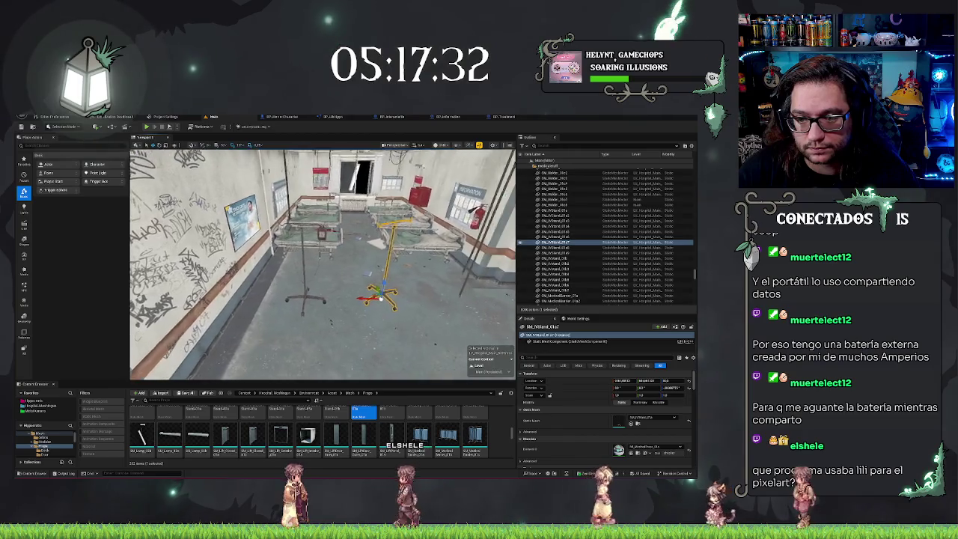
- Browse the Content Browser to the Hipponerate Blueprints > Mechanics > UI folder
left_click(34, 400)
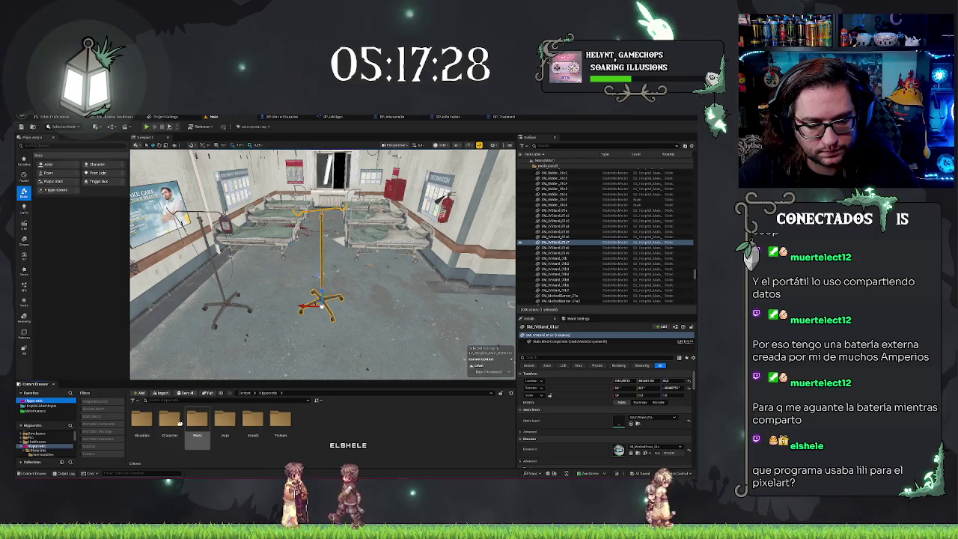
double_click(143, 420)
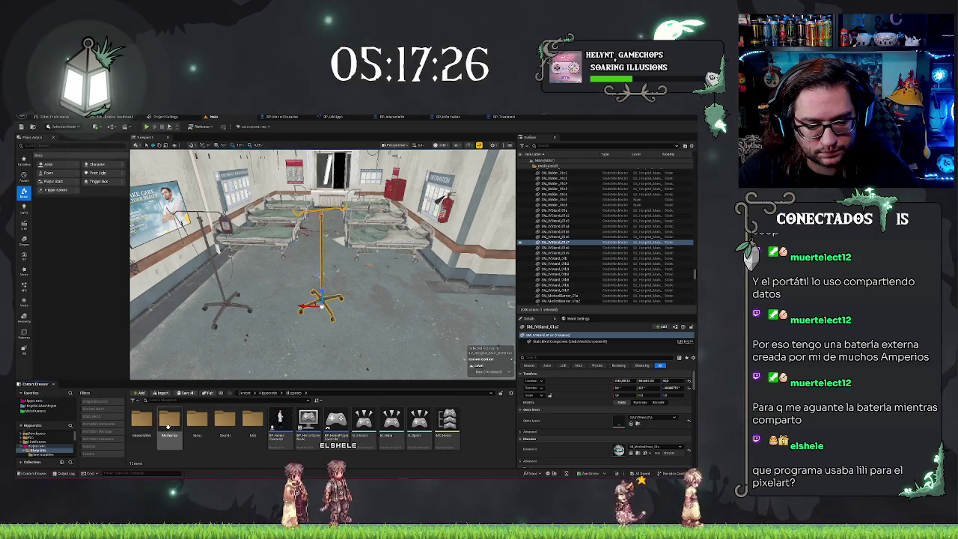
double_click(169, 422)
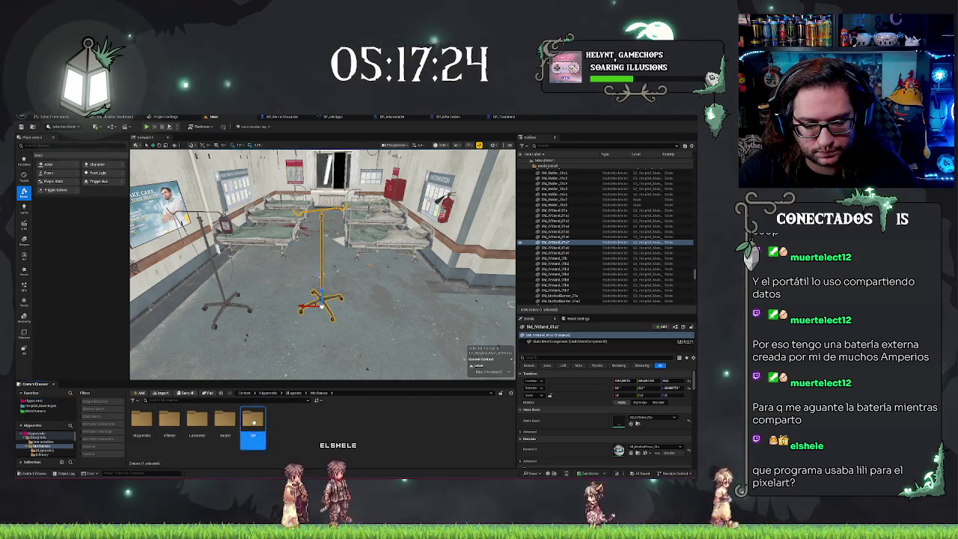
double_click(253, 423)
- Move the BP_Treatment IV stand closer to the bed and rotate it to sit beside it
left_click(375, 285)
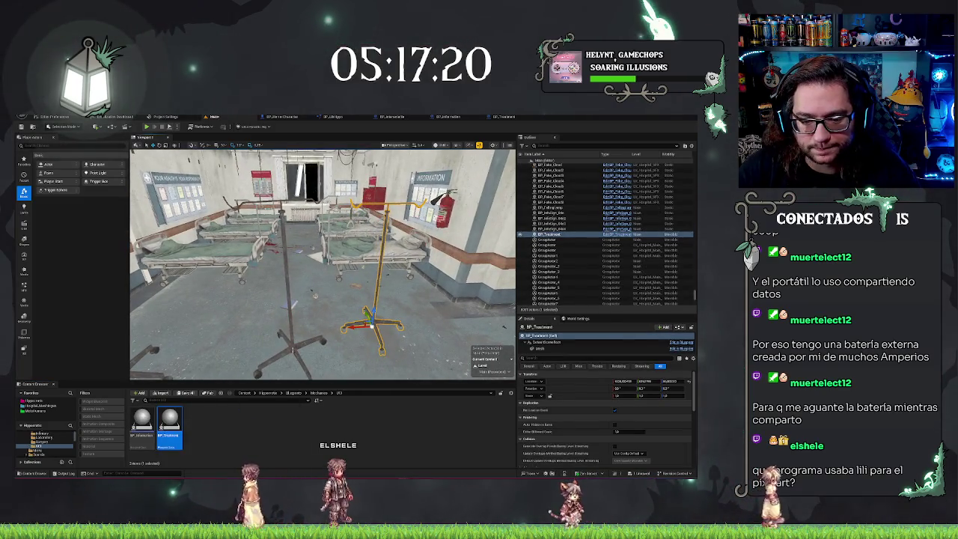
key("Escape")
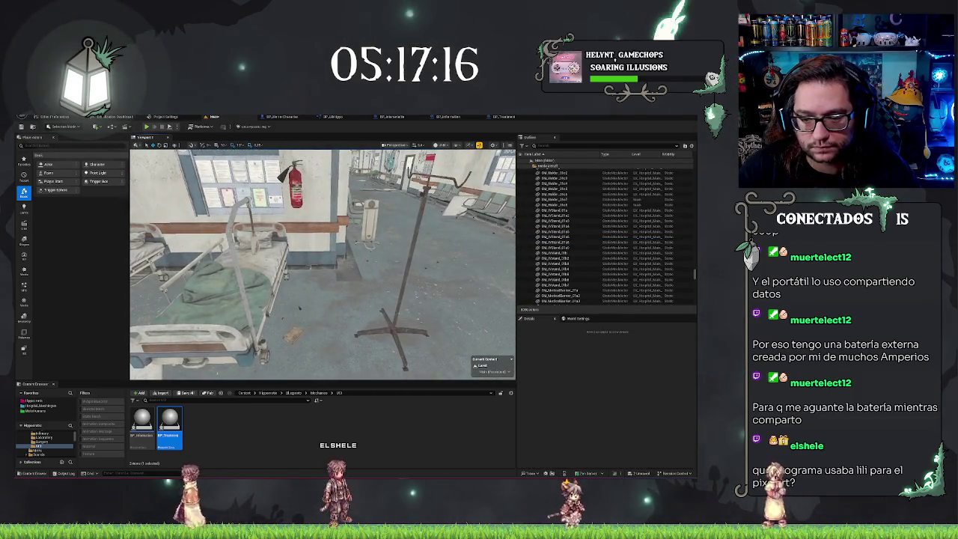
left_click(408, 285)
mouse_move(389, 315)
left_mouse_down()
mouse_move(303, 288)
mouse_move(344, 284)
mouse_move(306, 262)
mouse_move(254, 265)
mouse_move(345, 266)
left_mouse_up()
key("e")
key("f")
- Duplicate the BP_Treatment IV stand beside the left bed and focus on both stands
left_click(391, 258)
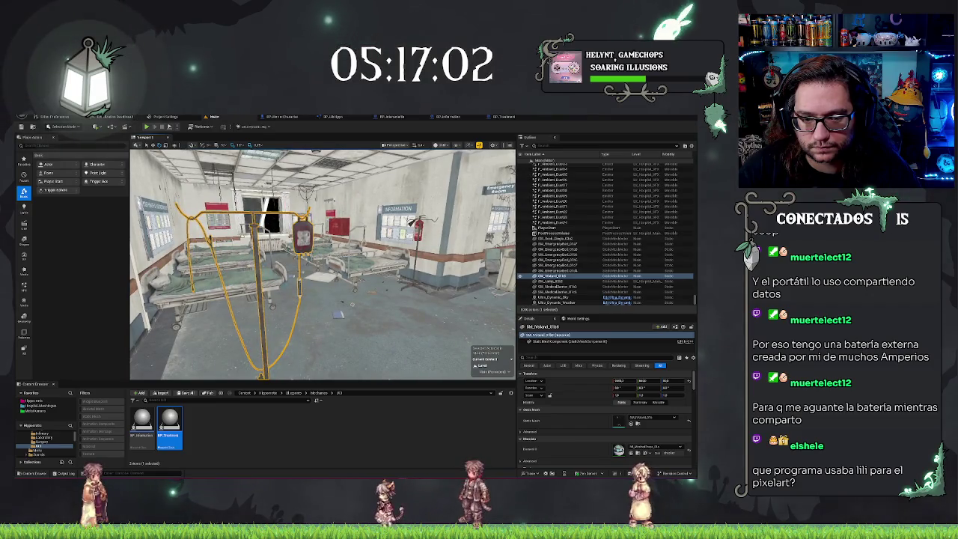
left_click_drag(322, 265, 314, 228)
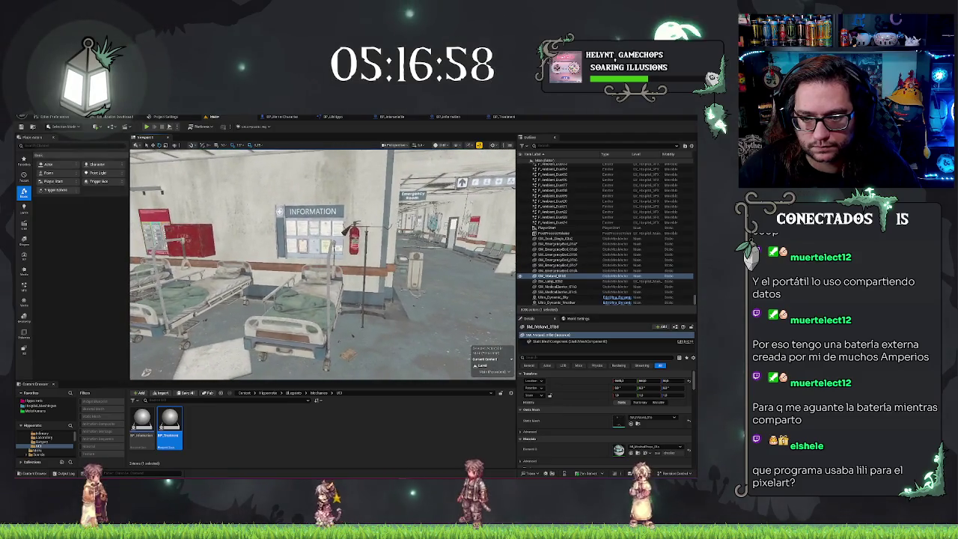
left_click(363, 270)
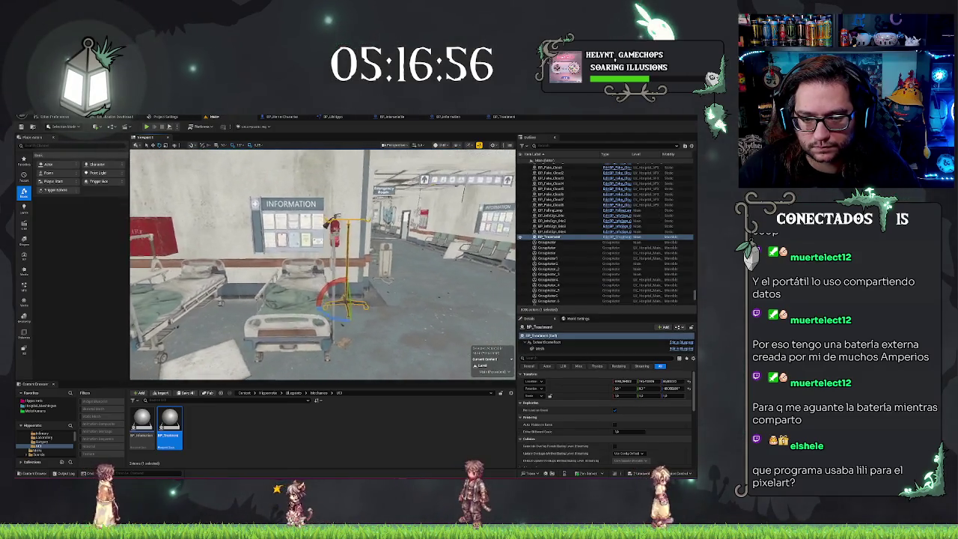
left_click_drag(367, 305, 254, 307)
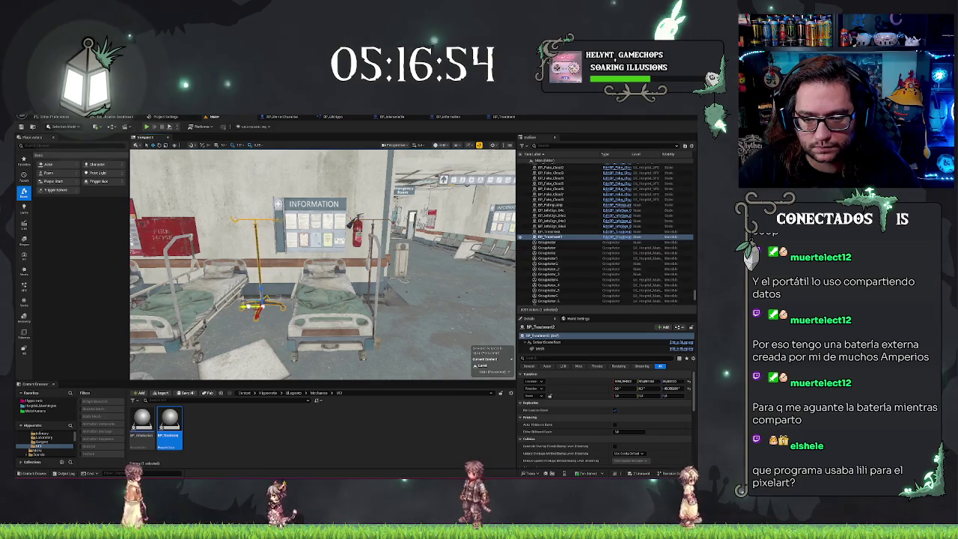
mouse_move(322, 262)
left_mouse_down()
mouse_move(288, 262)
mouse_move(322, 262)
left_mouse_up()
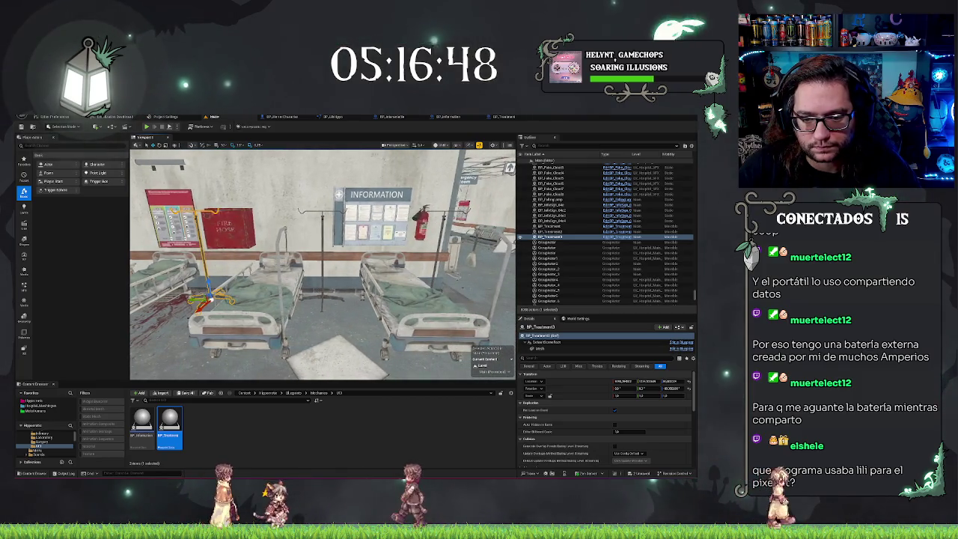
left_click(322, 254, "ctrl")
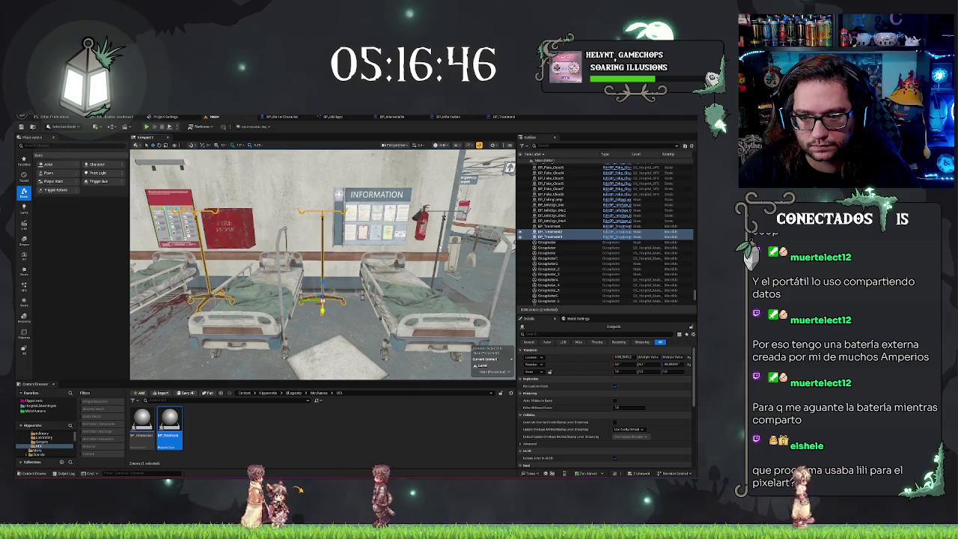
key("f")
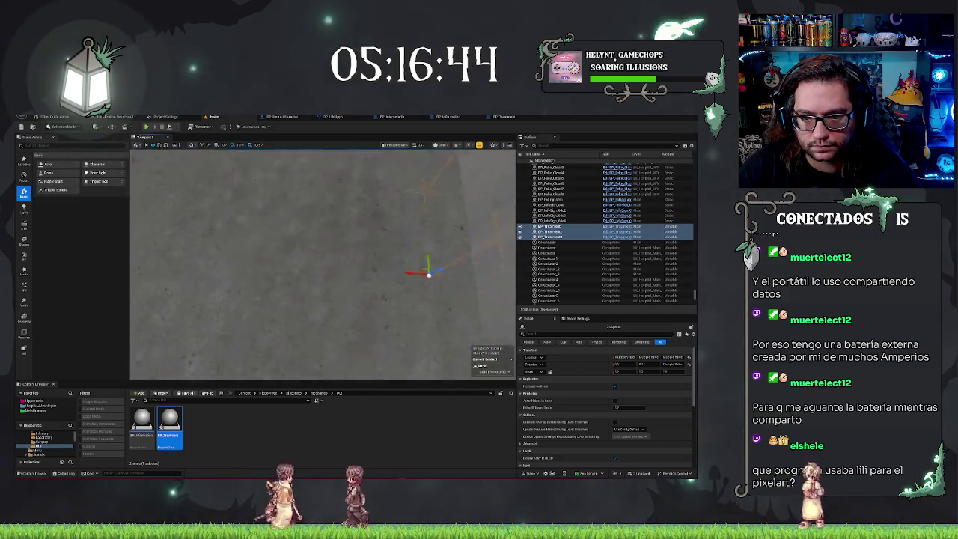
- Select only the original BP_Treatment stand and show its Mesh component properties
scroll(428, 273, "down", 10)
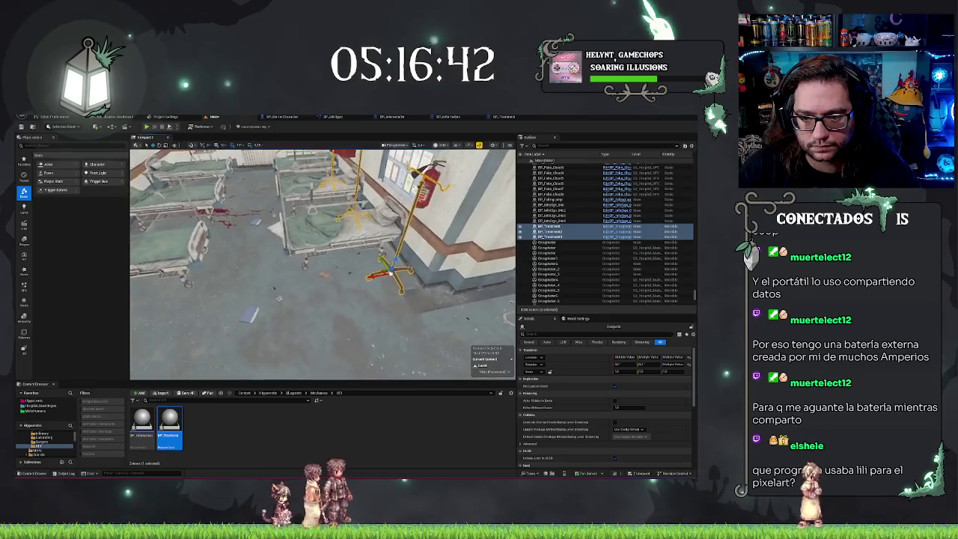
scroll(425, 302, "down", 5)
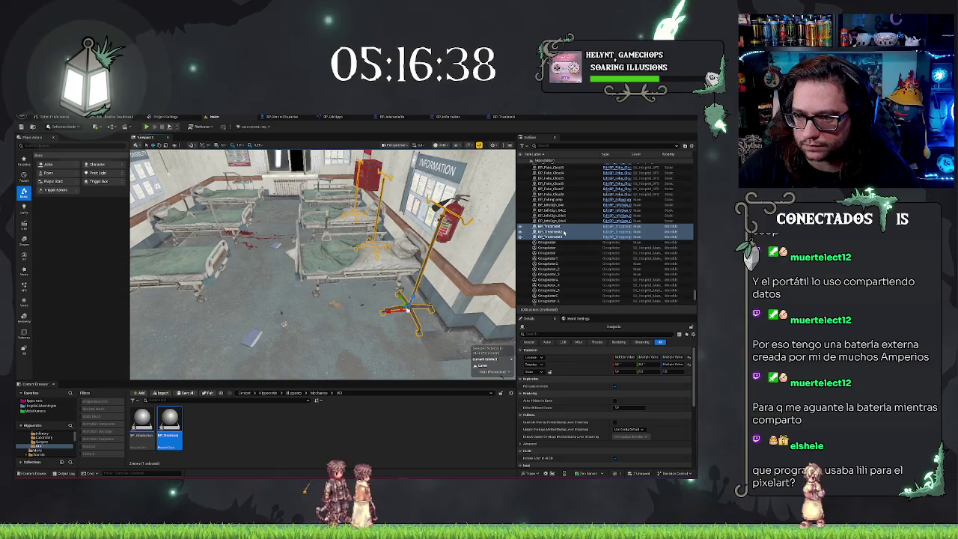
left_click(550, 226)
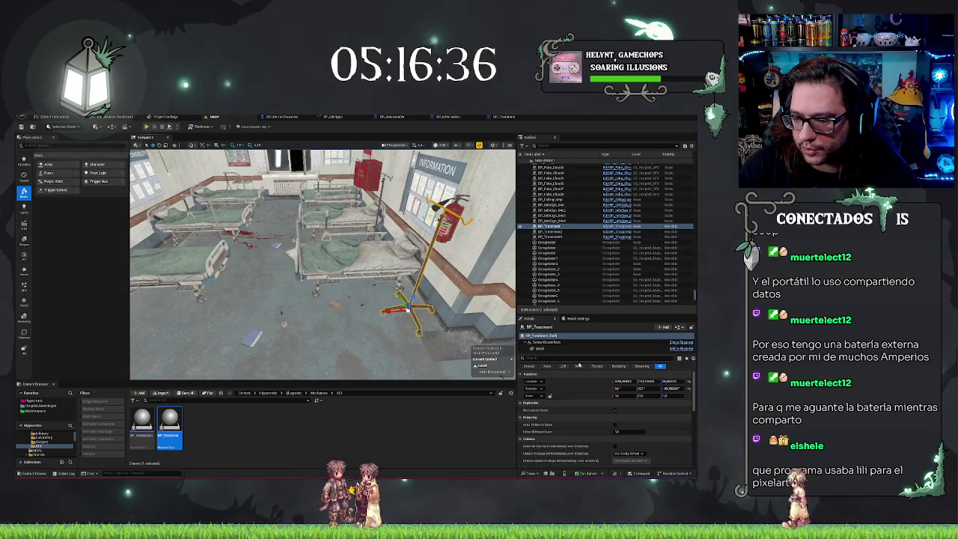
left_click(569, 348)
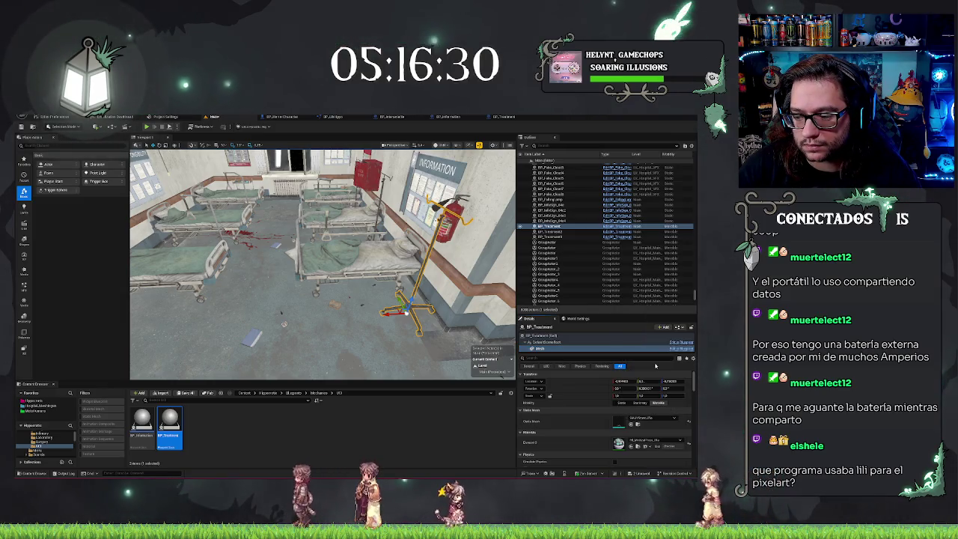
- Check the BP_Treatment actor's static mesh and properties in Details, leaving them unchanged
left_click(643, 417)
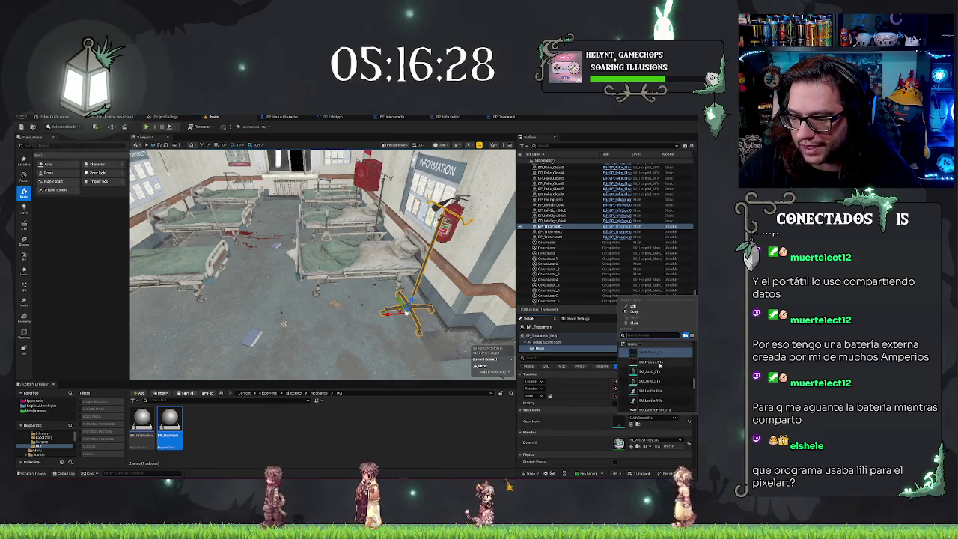
left_click(659, 364)
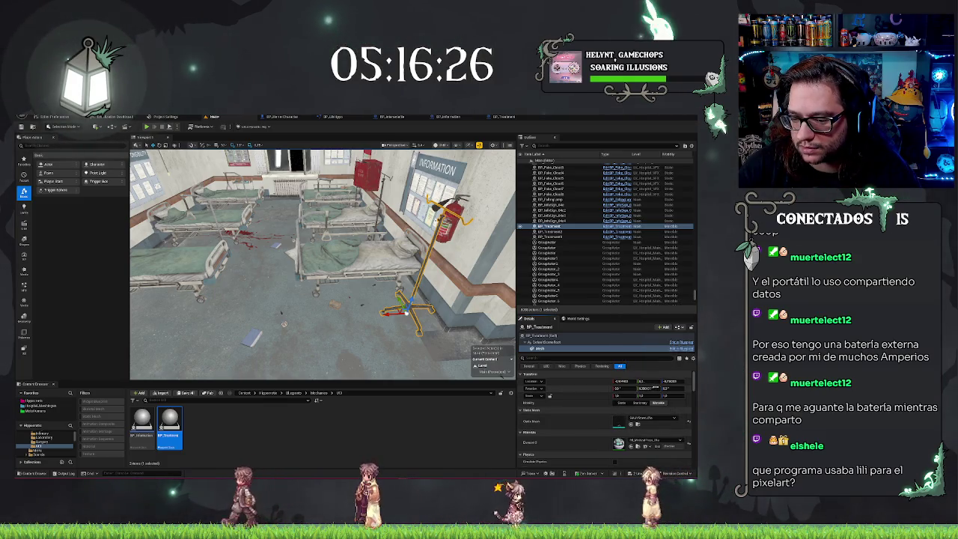
left_click(546, 335)
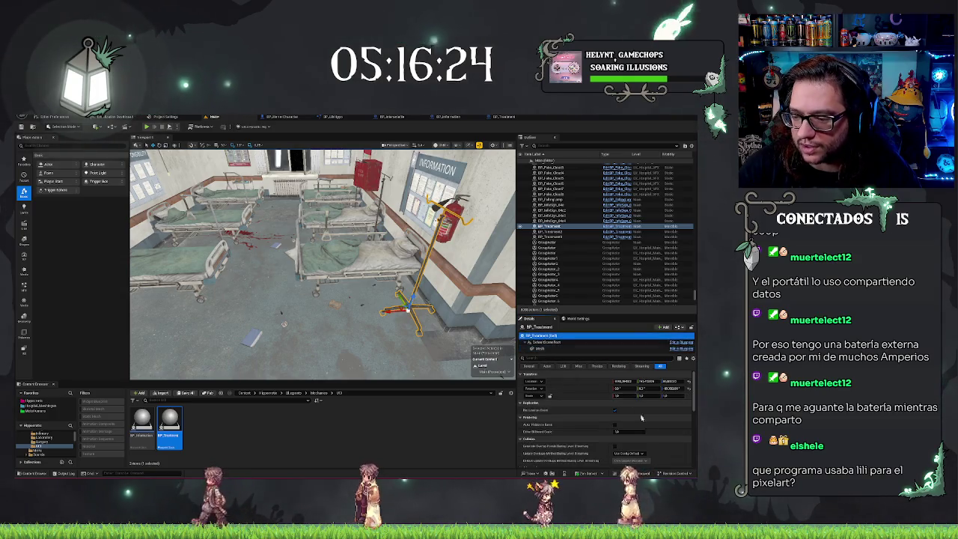
scroll(627, 414, "down", 2)
scroll(627, 414, "up", 1)
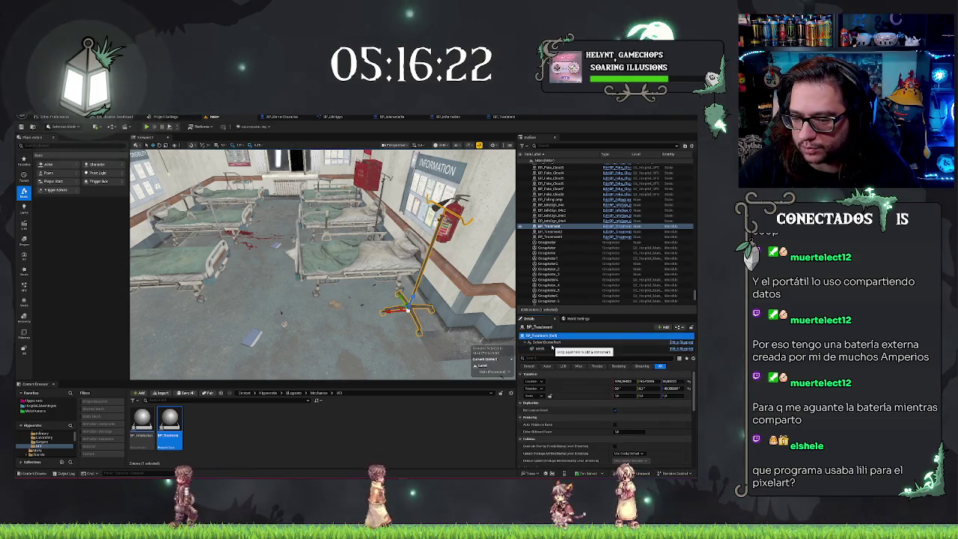
- Copy an IV stand over to the left bed, then open BP_Treatment with Ctrl+E
scroll(578, 407, "down", 5)
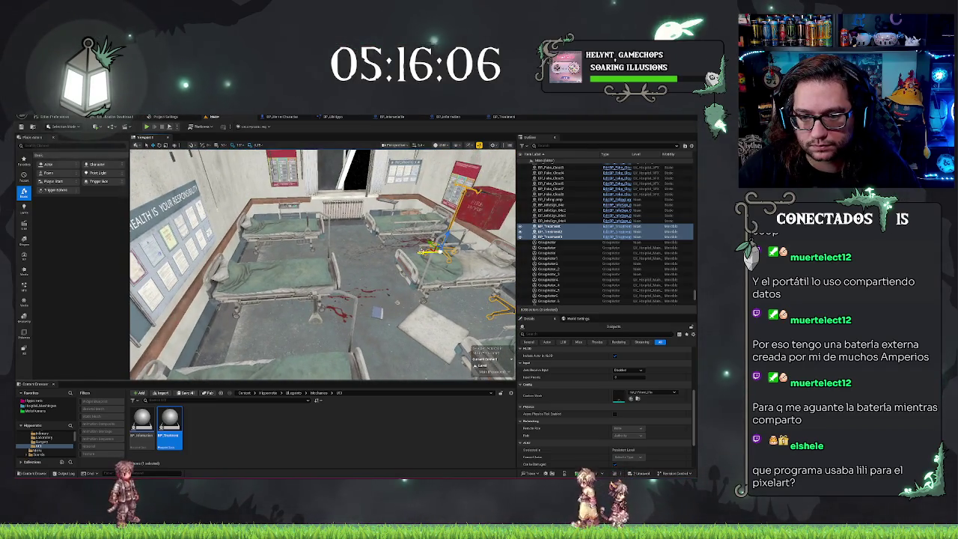
left_click_drag(438, 250, 266, 258)
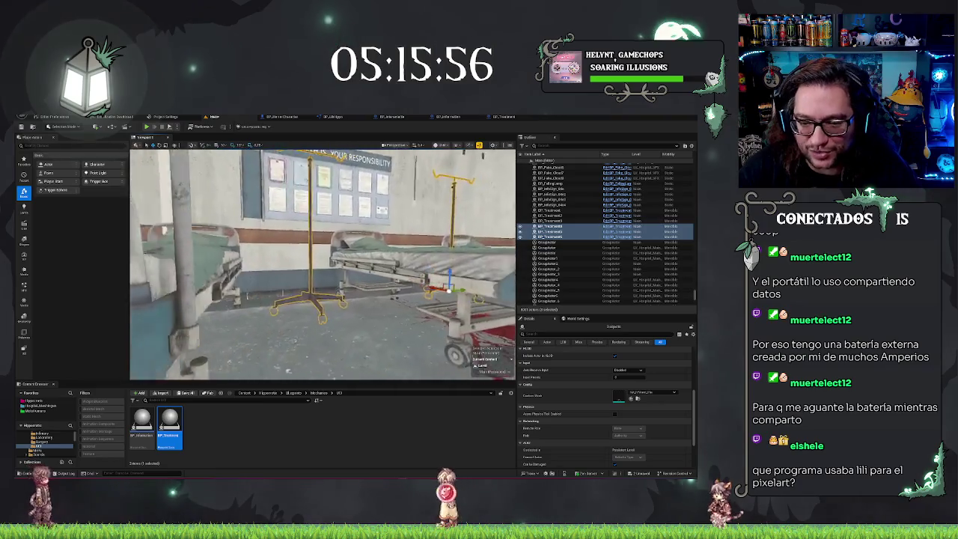
key("ctrl+e")
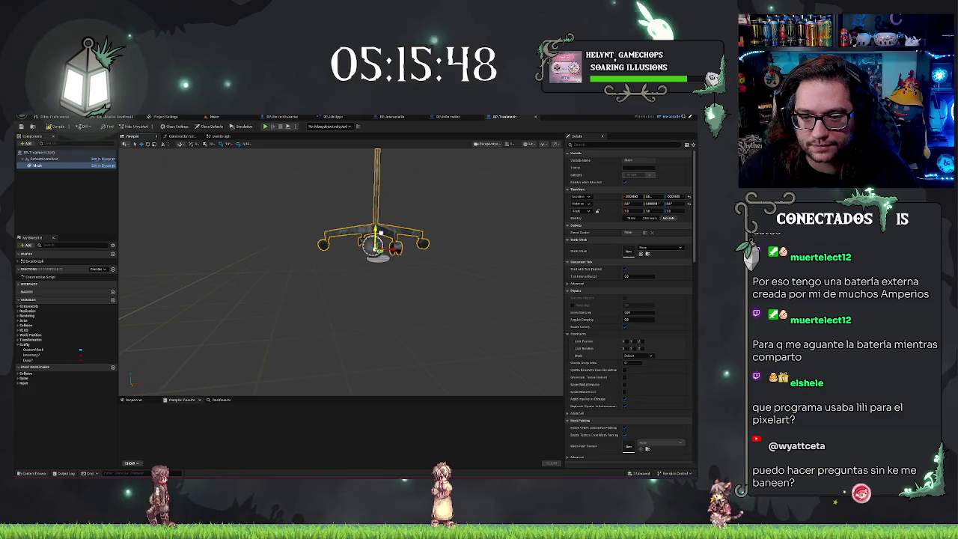
- Back in the hospital level, fly around the ward and select the static IV stand actor
left_click(215, 117)
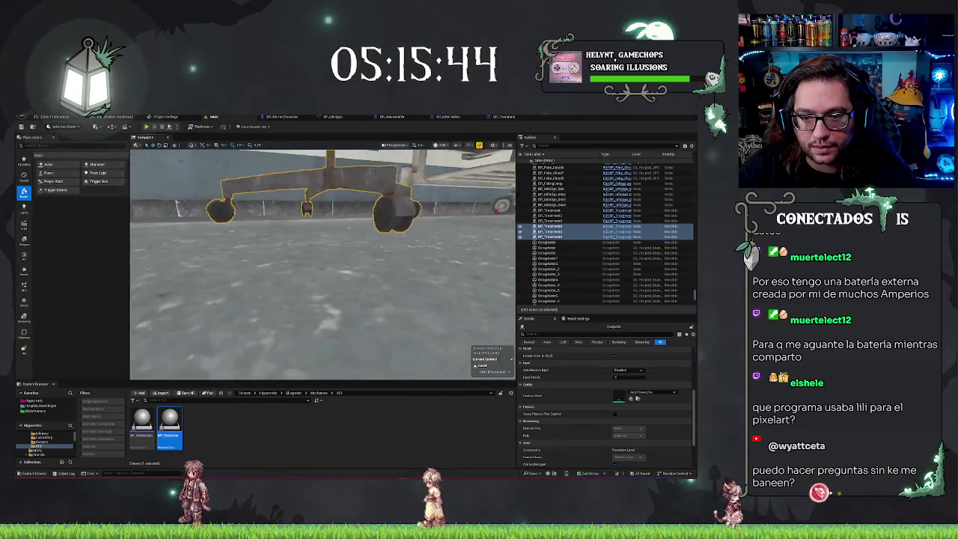
mouse_move(322, 262)
left_mouse_down()
mouse_move(321, 299)
mouse_move(337, 292)
mouse_move(329, 258)
mouse_move(303, 266)
mouse_move(303, 314)
mouse_move(299, 262)
mouse_move(351, 268)
left_mouse_up()
left_click(309, 258)
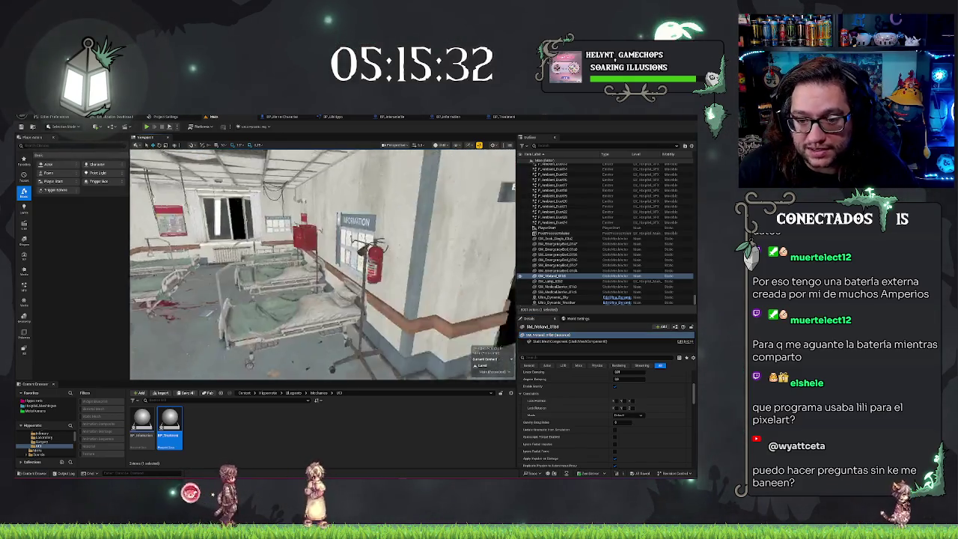
mouse_move(322, 266)
left_mouse_down()
mouse_move(321, 300)
mouse_move(307, 269)
mouse_move(247, 270)
left_mouse_up()
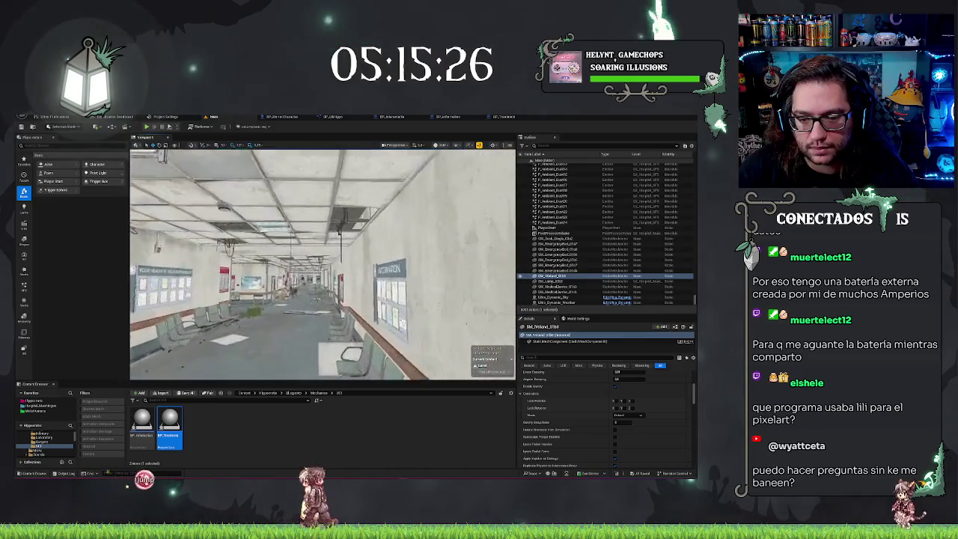
mouse_move(247, 269)
left_mouse_down()
mouse_move(284, 262)
mouse_move(255, 277)
mouse_move(284, 269)
mouse_move(247, 269)
left_mouse_up()
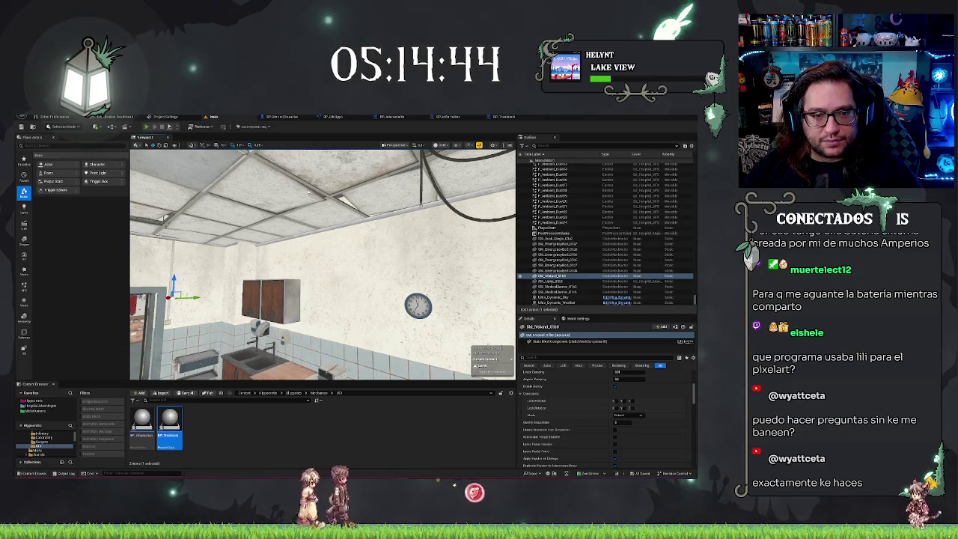
- Play the hospital level in the editor with Alt+P and open a door with E
key("alt+p")
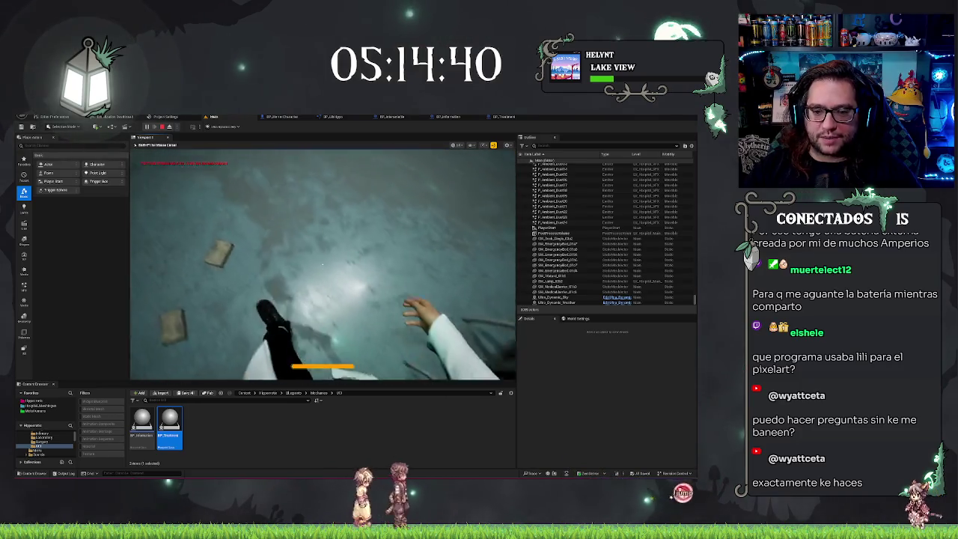
key("e")
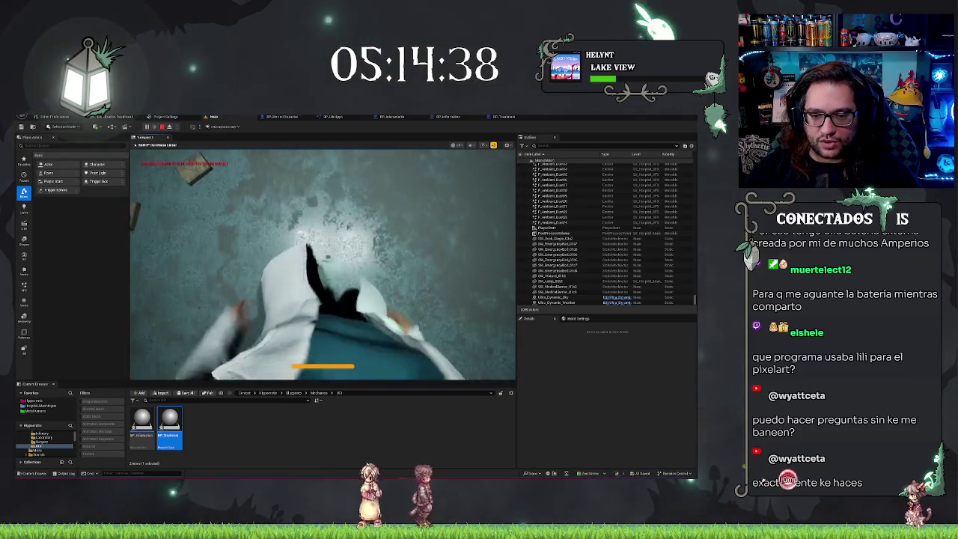
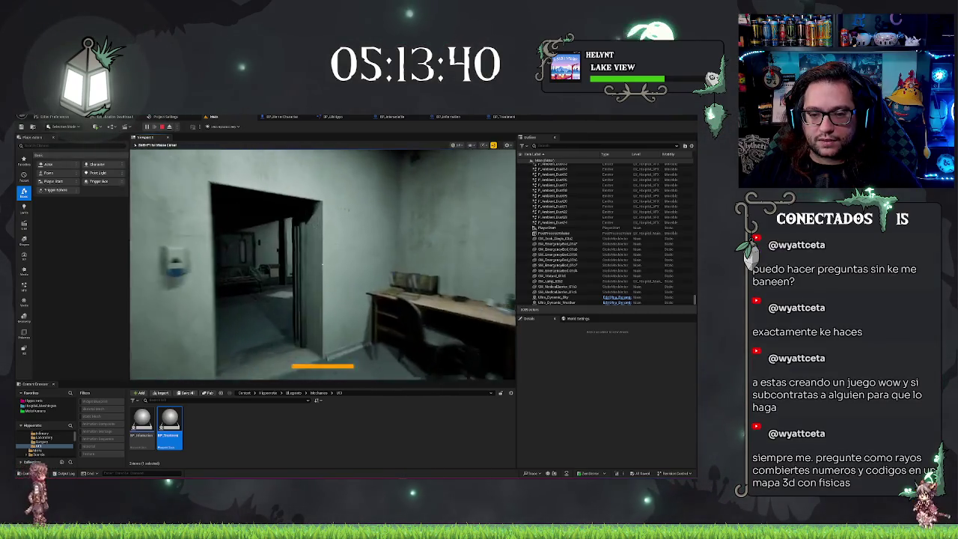
- End Play-in-Editor, then pull the view back and turn it toward the corridor's far end
key("Escape")
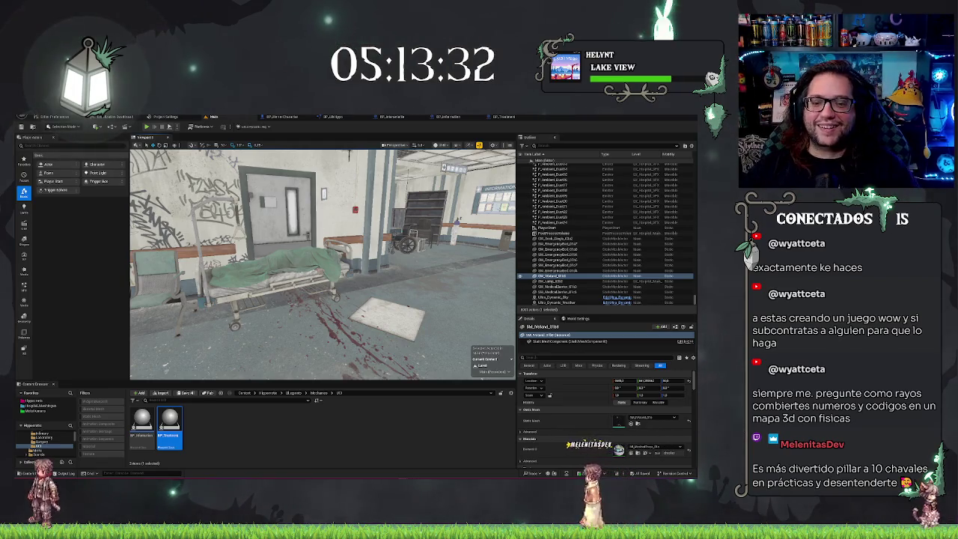
left_click_drag(321, 262, 322, 285)
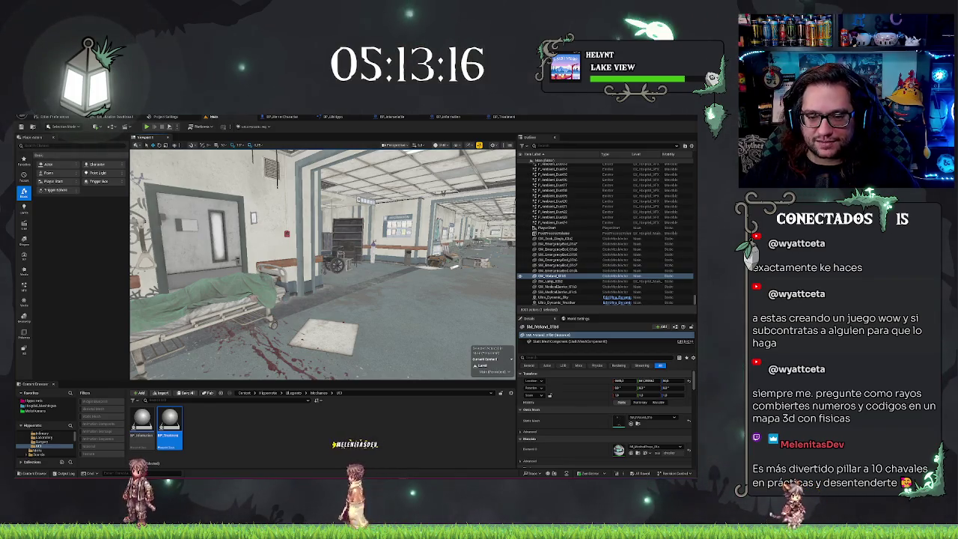
left_click_drag(322, 262, 359, 262)
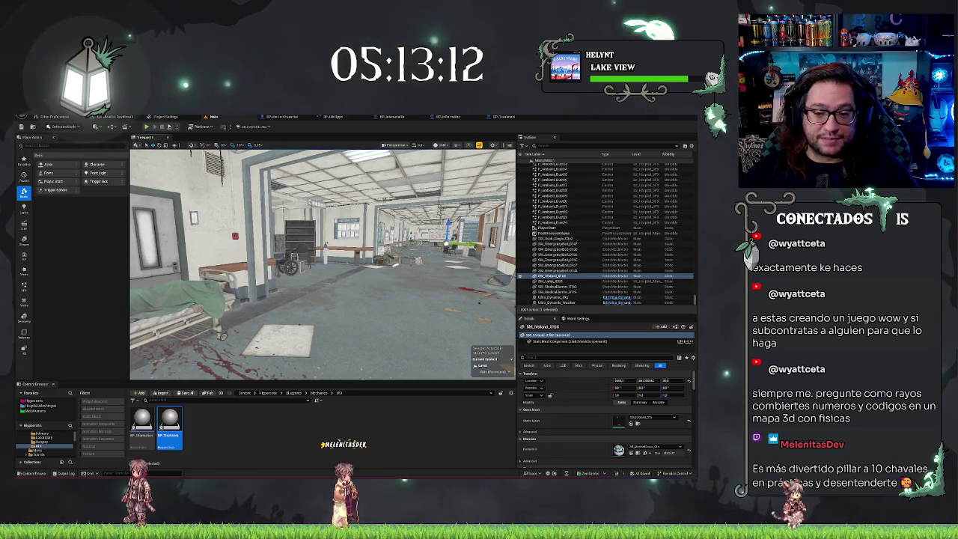
left_click(232, 299)
left_click_drag(359, 261, 269, 262)
left_click(280, 288)
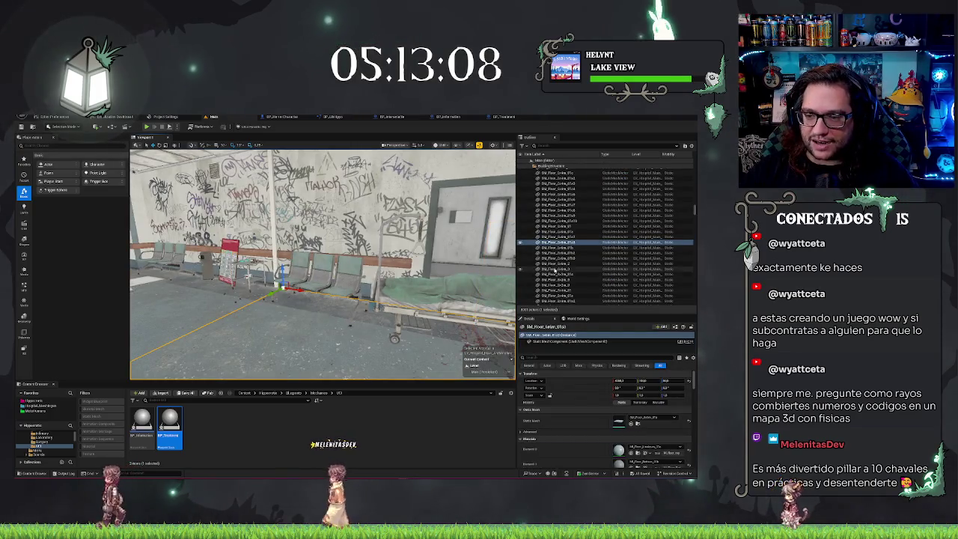
left_click_drag(322, 262, 351, 247)
double_click(551, 242)
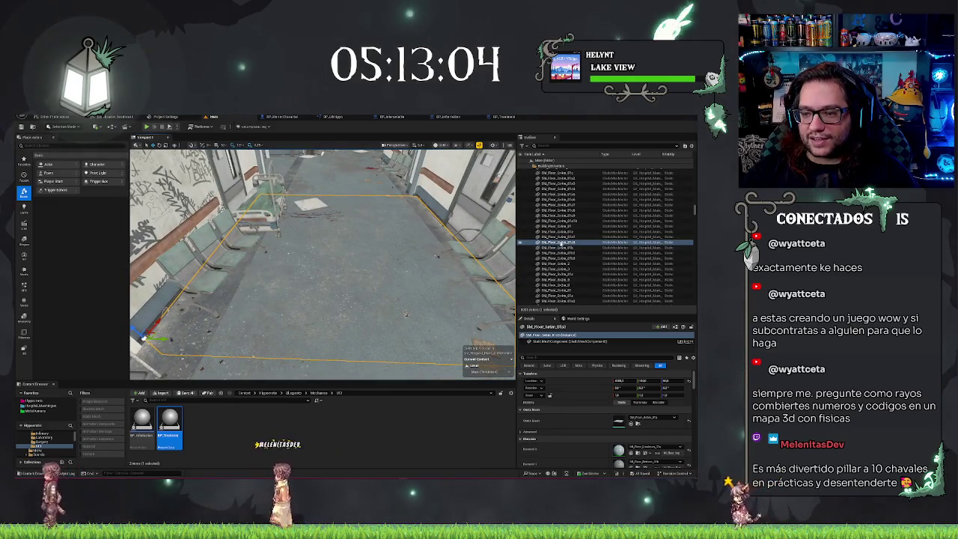
double_click(557, 242)
right_click(567, 244)
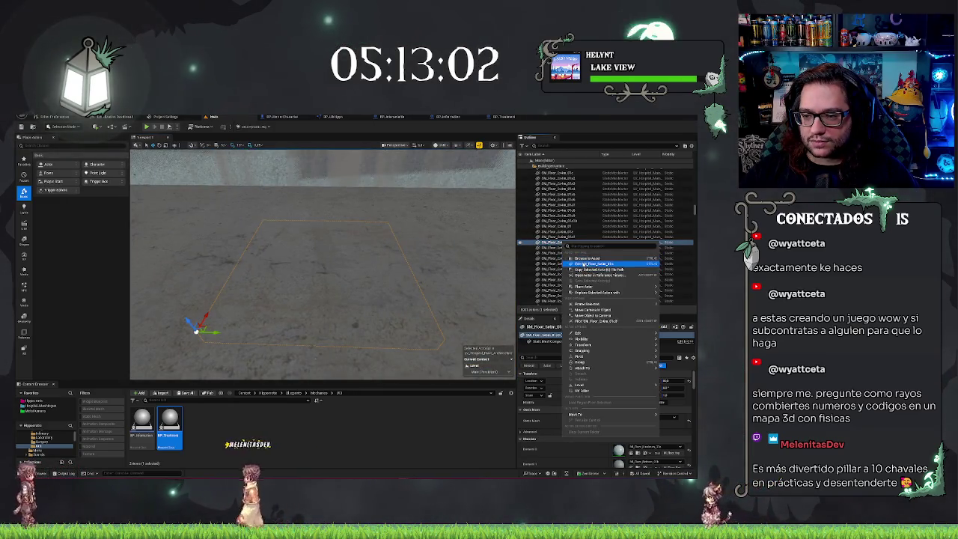
left_click(590, 264)
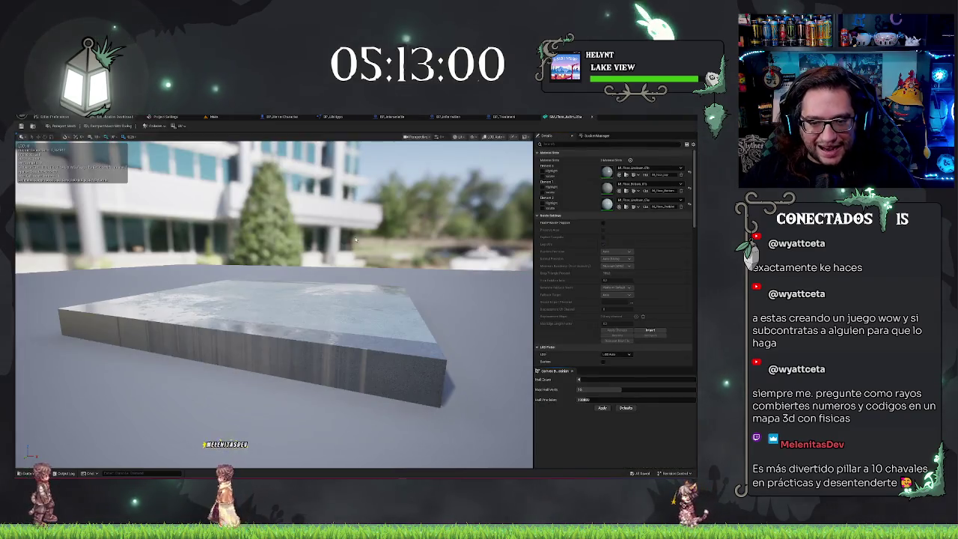
mouse_move(355, 240)
left_mouse_down()
mouse_move(341, 276)
mouse_move(297, 302)
mouse_move(285, 273)
mouse_move(139, 157)
left_mouse_up()
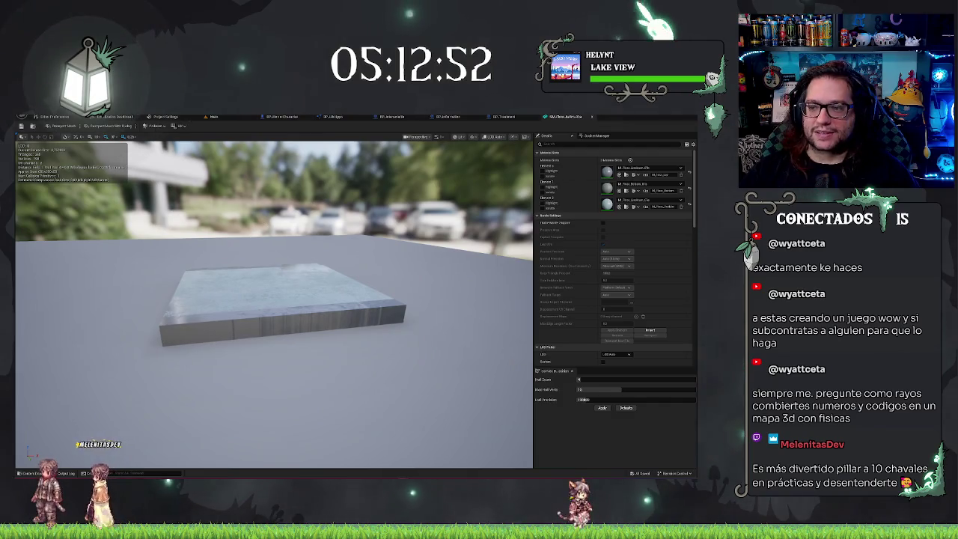
left_click(591, 117)
left_click(214, 117)
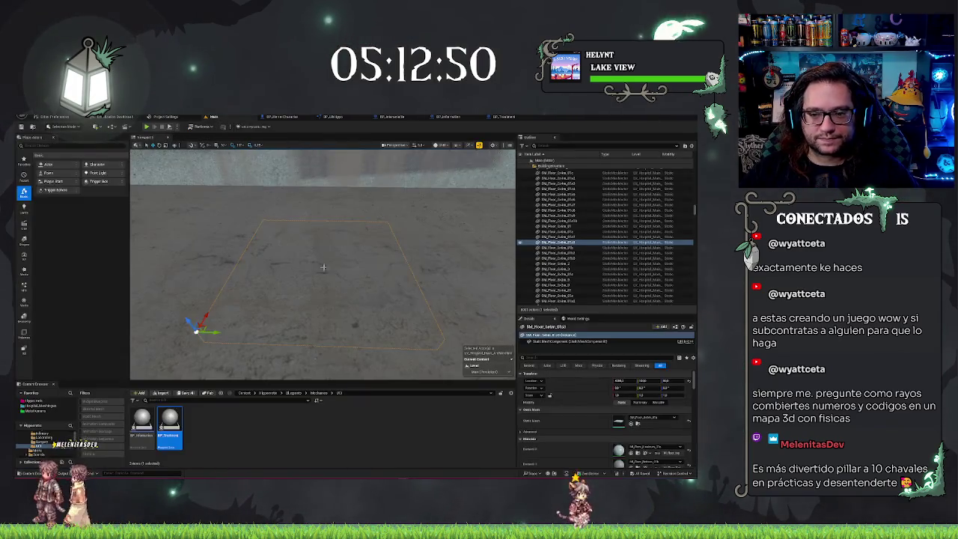
left_click_drag(322, 262, 266, 253)
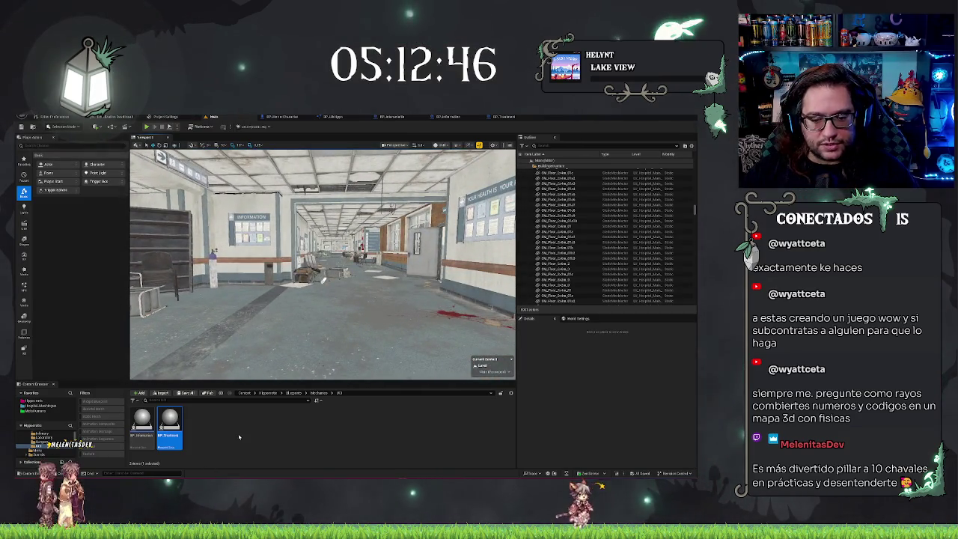
- Go up to the Mechanics folder and open its Surgery folder
key("alt+Left")
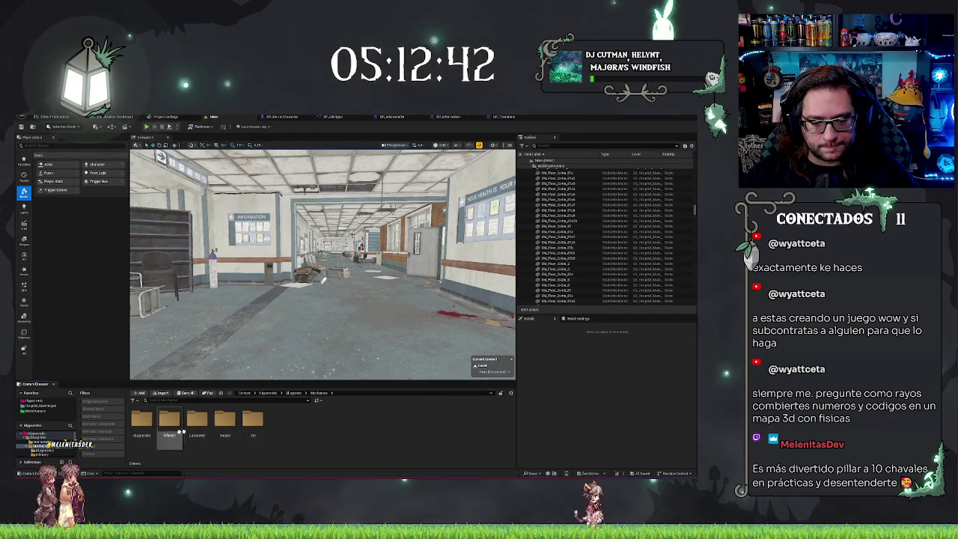
double_click(225, 421)
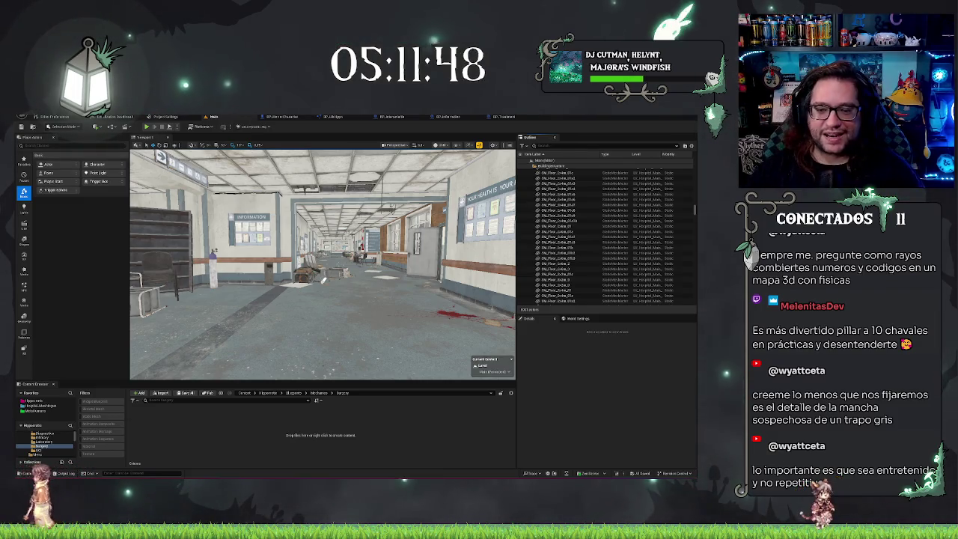
left_click_drag(322, 279, 306, 307)
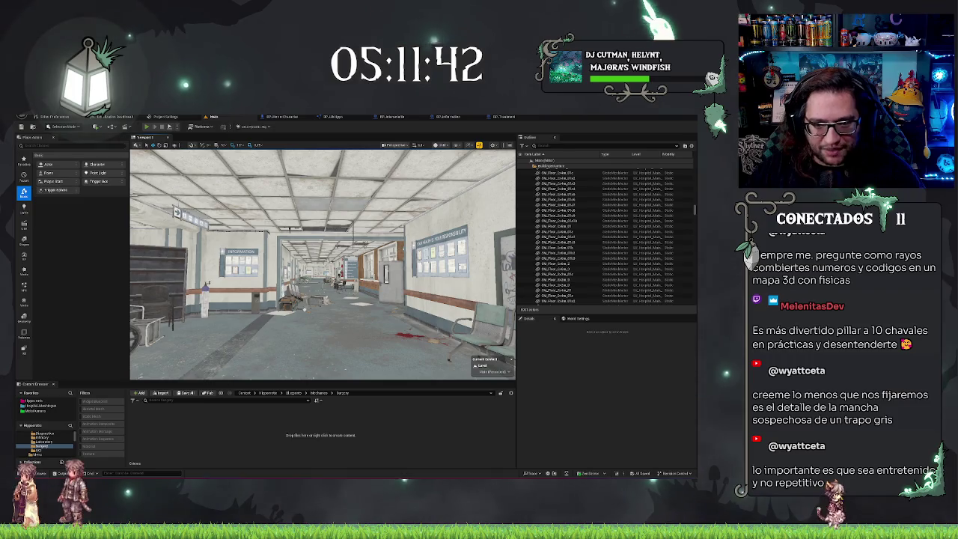
left_click(146, 127)
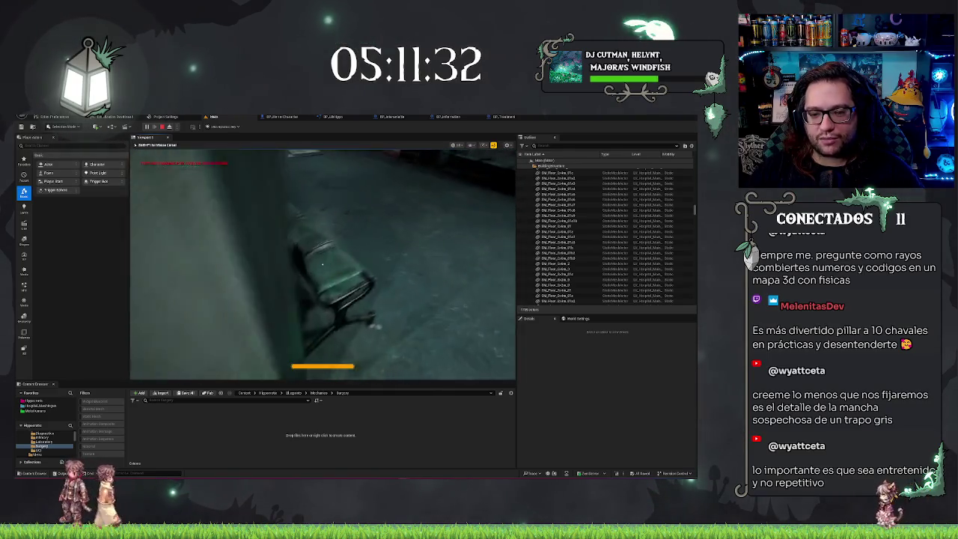
key("Escape")
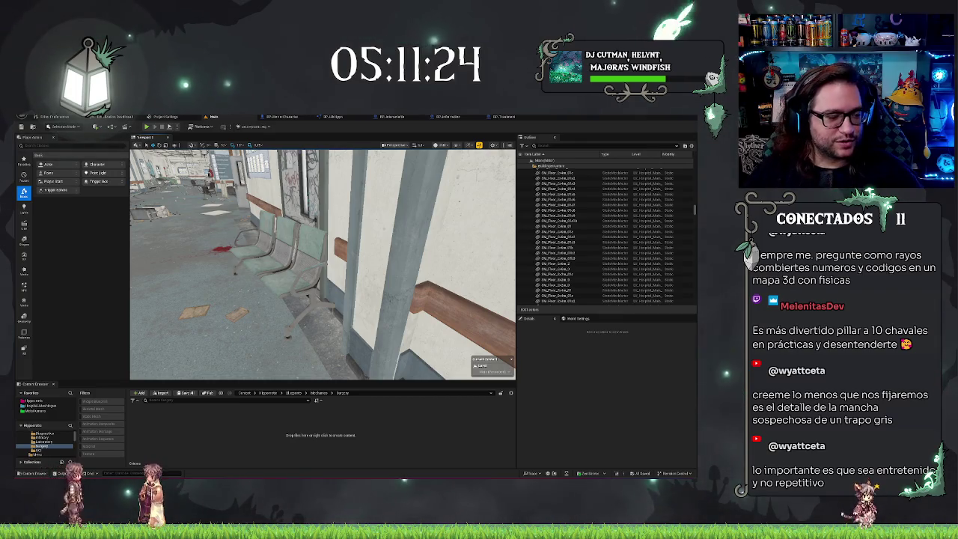
- In the project's main content folder, create a new folder named Meshes and open it
left_click(266, 393)
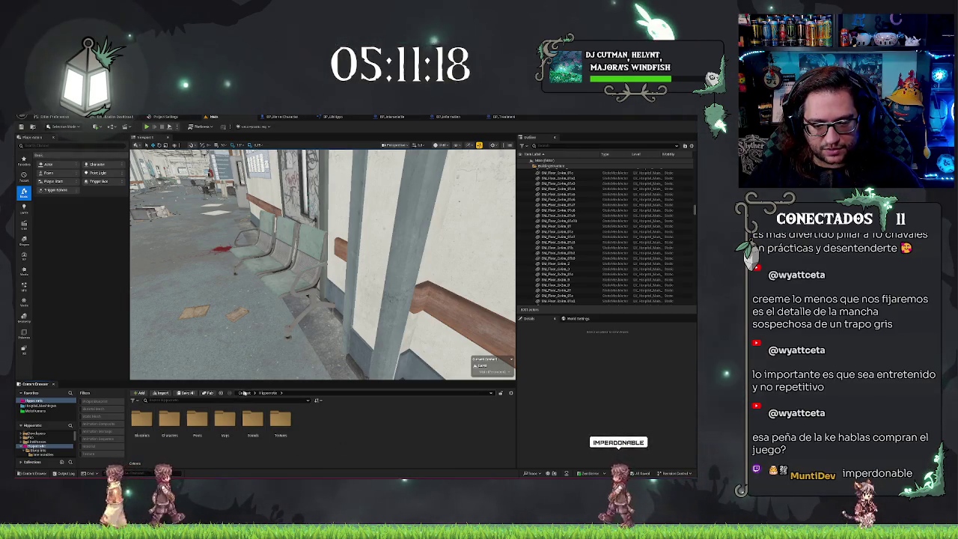
right_click(339, 431)
left_click(353, 236)
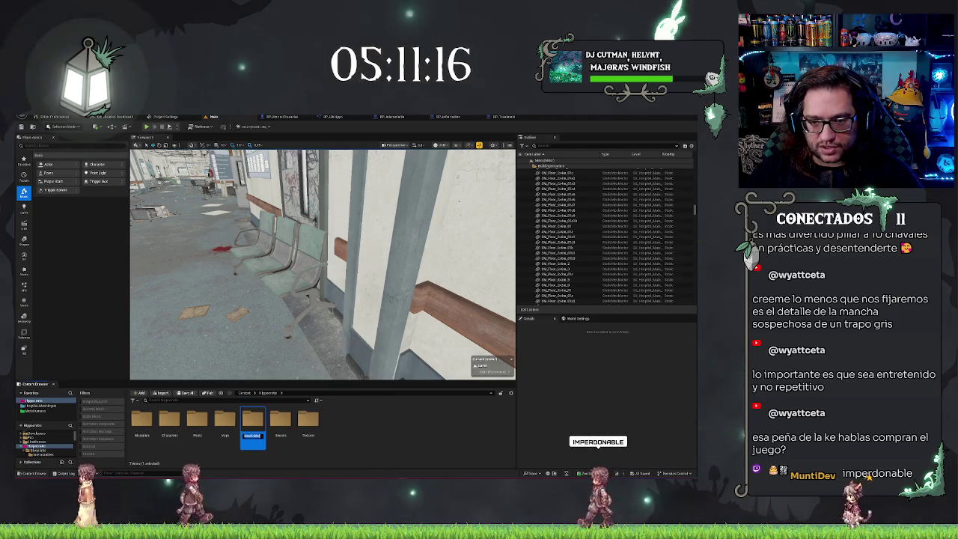
type("eshes")
key("Return")
double_click(252, 420)
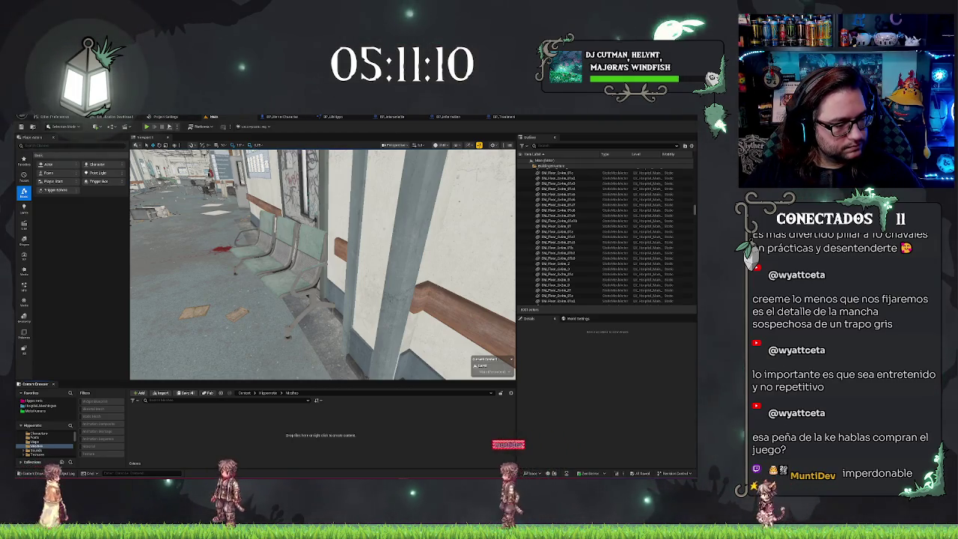
- Move the three Glass assets into Meshes, check they arrived, then return to the parent folder
scroll(41, 437, "up", 3)
left_click(37, 434)
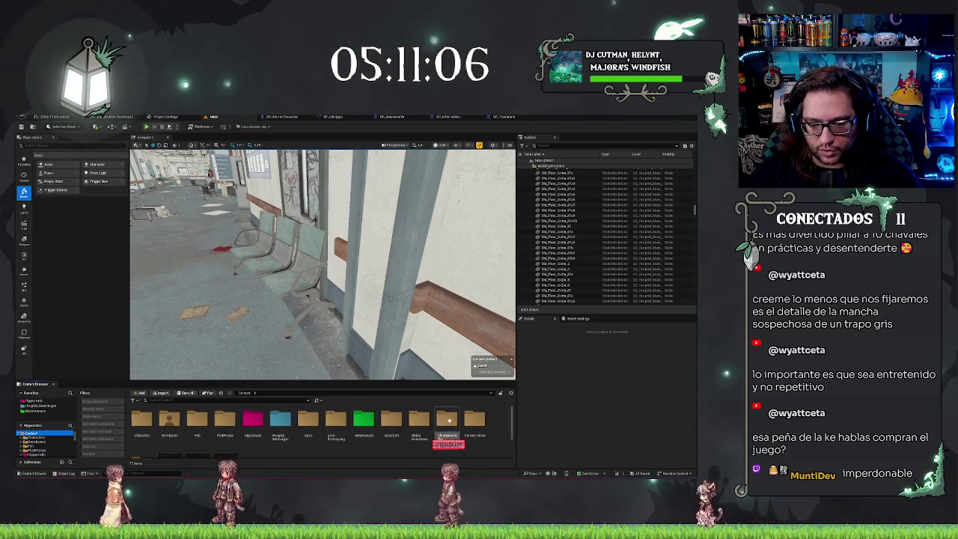
left_click(214, 444, "shift")
scroll(72, 439, "down", 1)
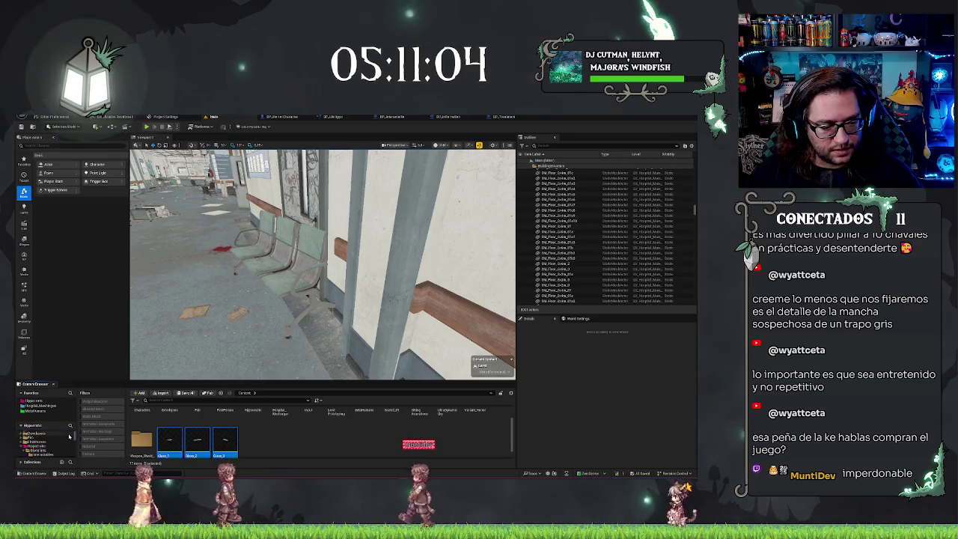
scroll(69, 439, "down", 1)
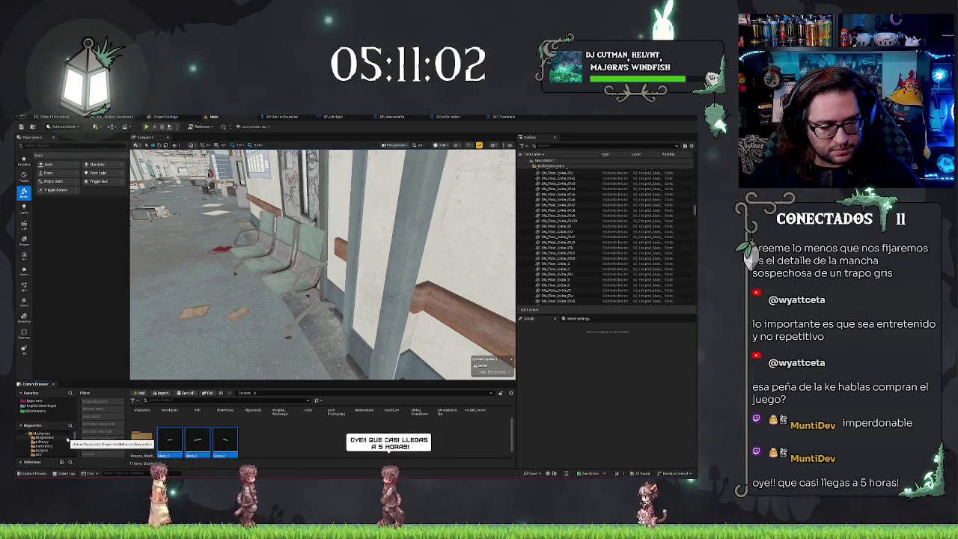
scroll(69, 440, "down", 1)
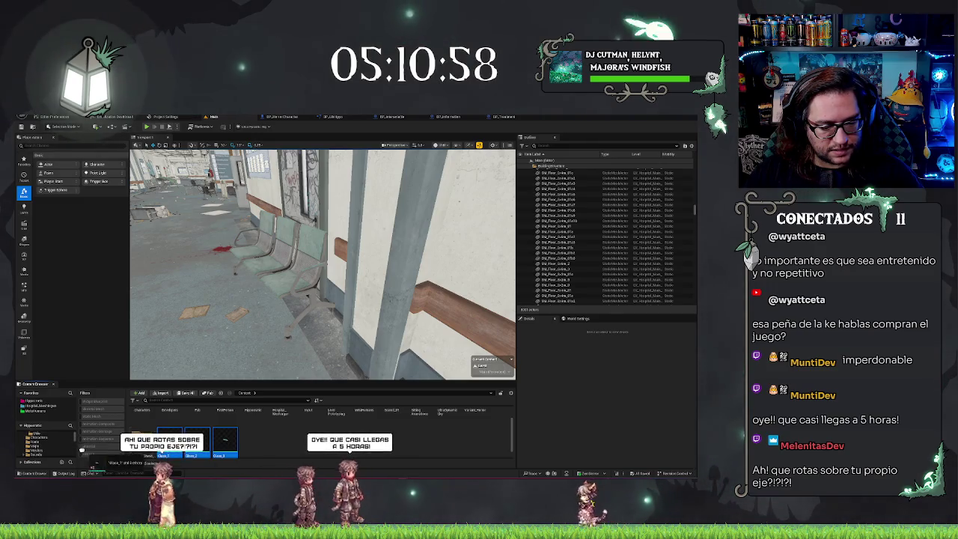
left_click_drag(33, 452, 34, 426)
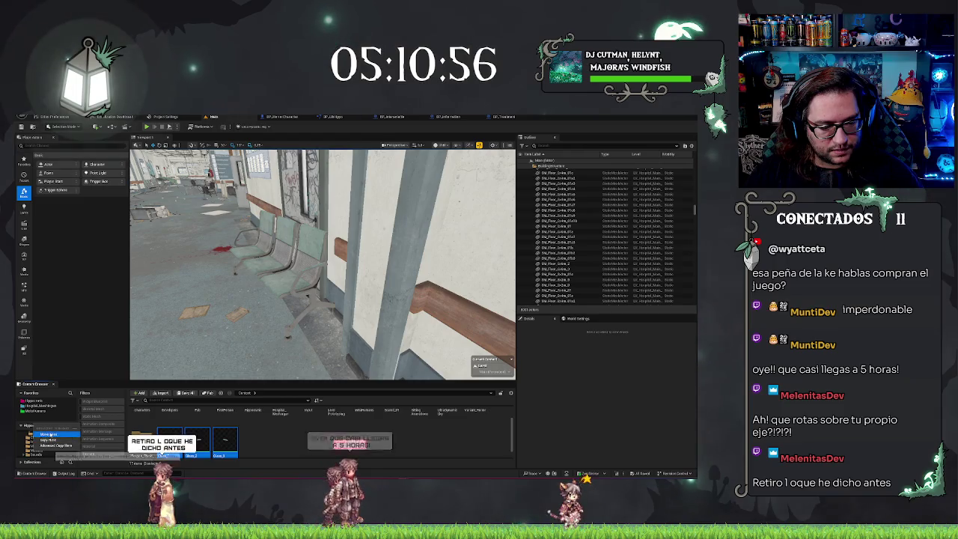
left_click(44, 438)
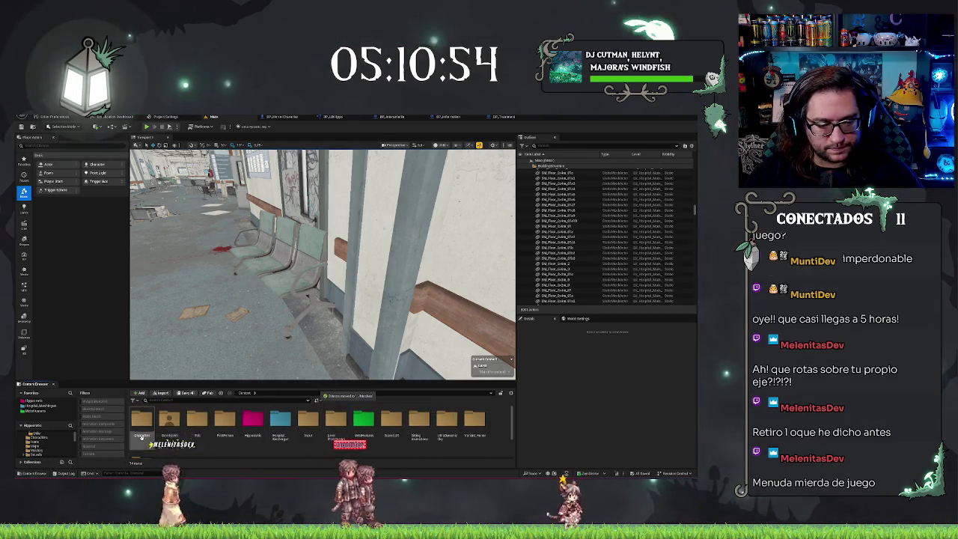
double_click(336, 419)
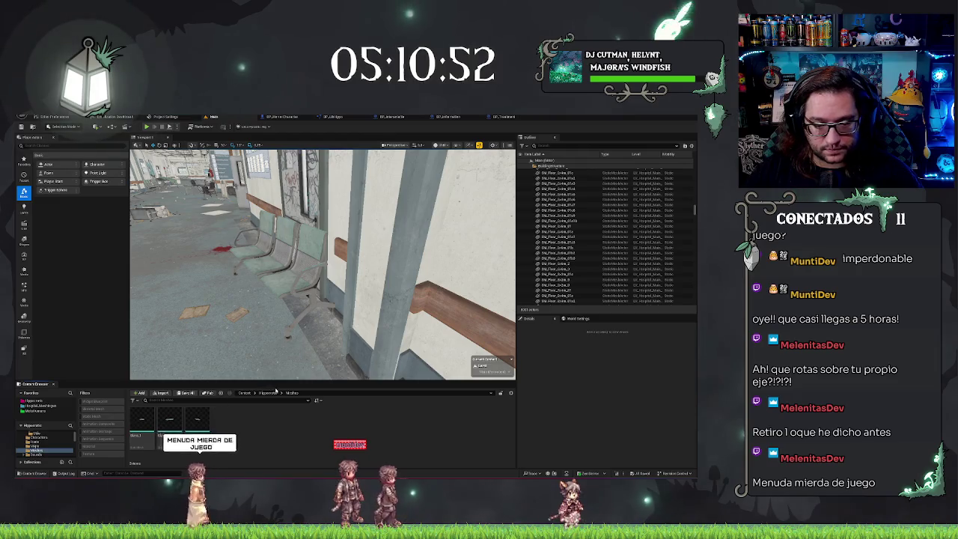
key("alt+Left")
- Open the Blueprints folder in the Content Browser
double_click(170, 418)
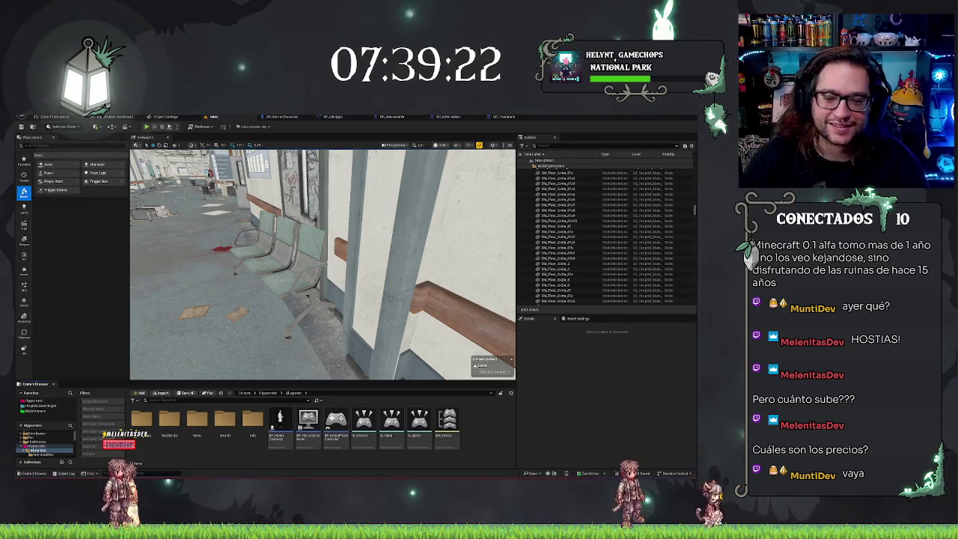
left_click_drag(322, 262, 307, 300)
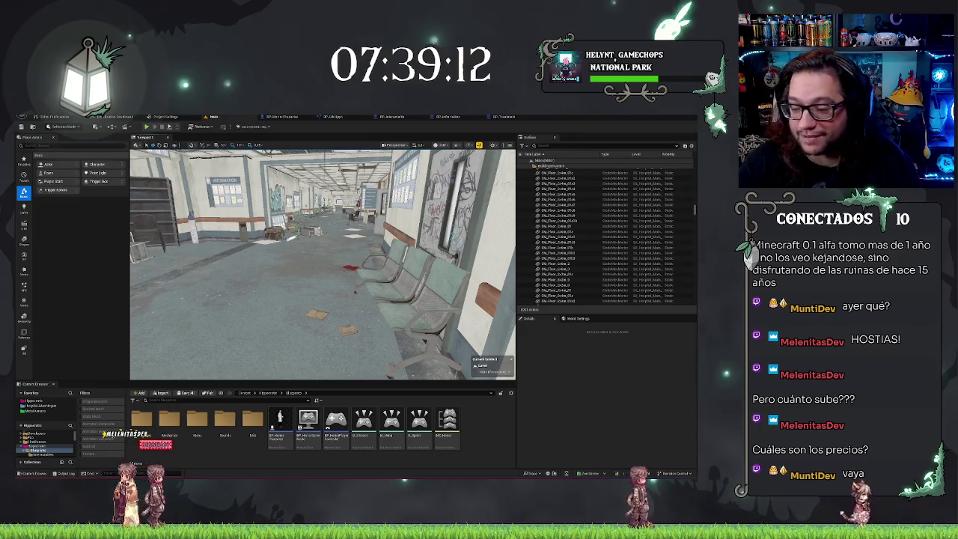
left_click_drag(322, 262, 258, 264)
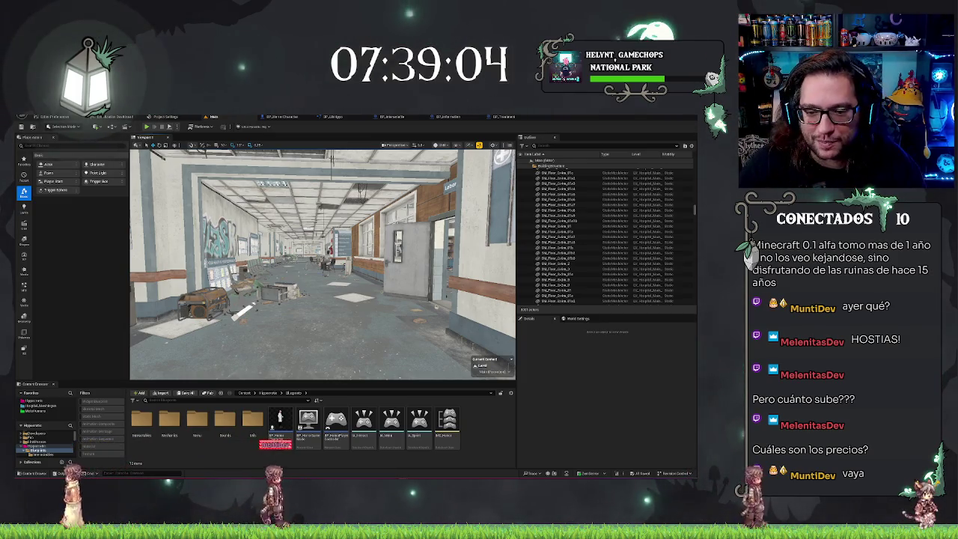
mouse_move(322, 262)
left_mouse_down()
mouse_move(321, 243)
mouse_move(348, 258)
mouse_move(300, 258)
mouse_move(308, 258)
left_mouse_up()
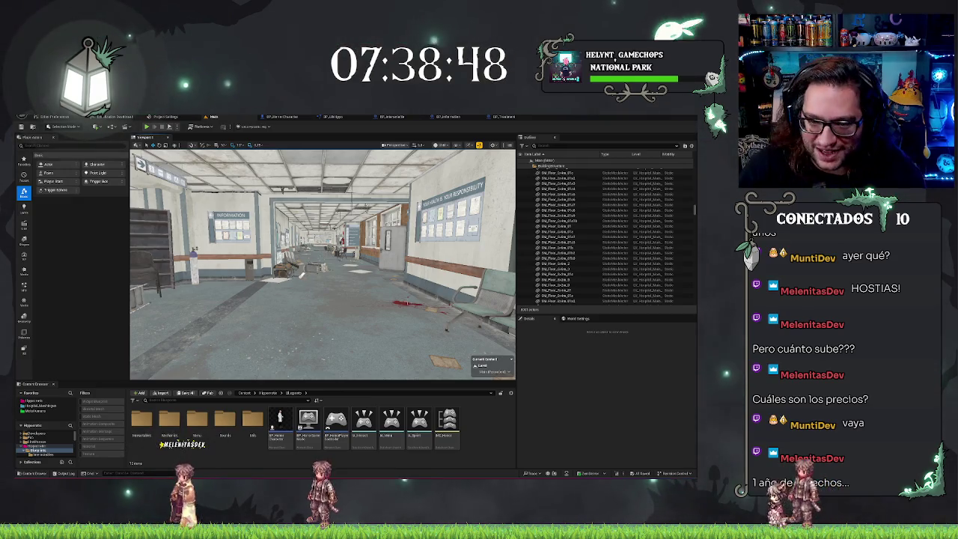
mouse_move(322, 262)
left_mouse_down()
mouse_move(311, 251)
mouse_move(296, 254)
left_mouse_up()
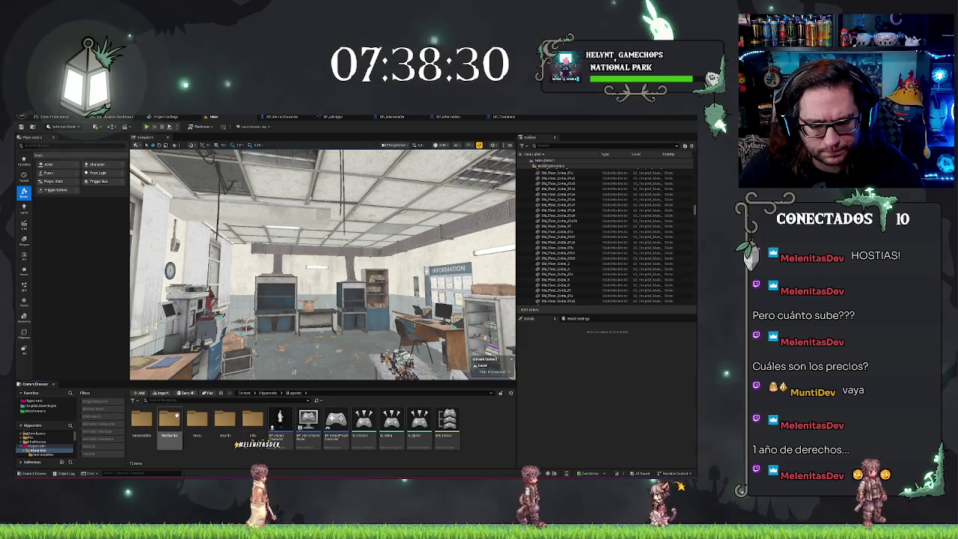
- Navigate into Mechanics and then into its empty Surgery folder
double_click(146, 427)
double_click(235, 421)
right_click(210, 430)
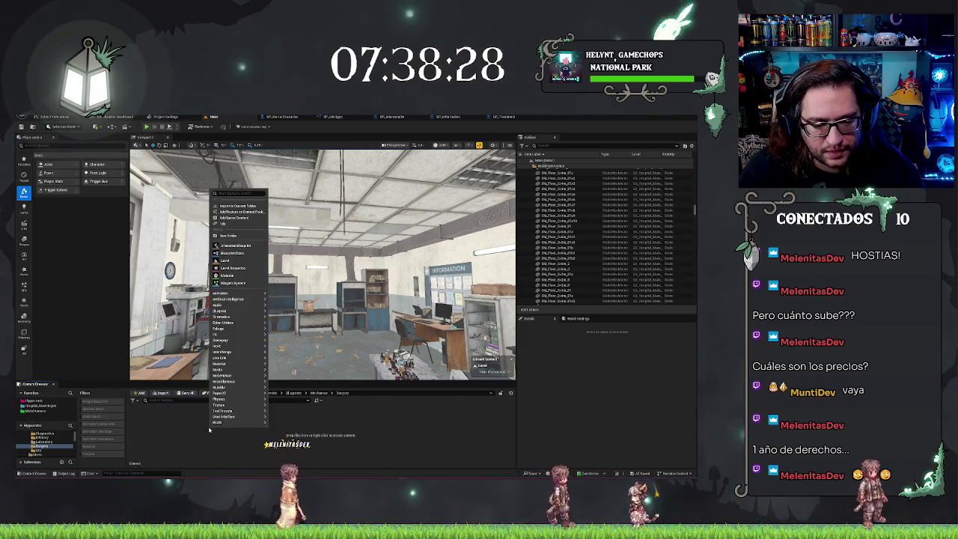
left_click(170, 442)
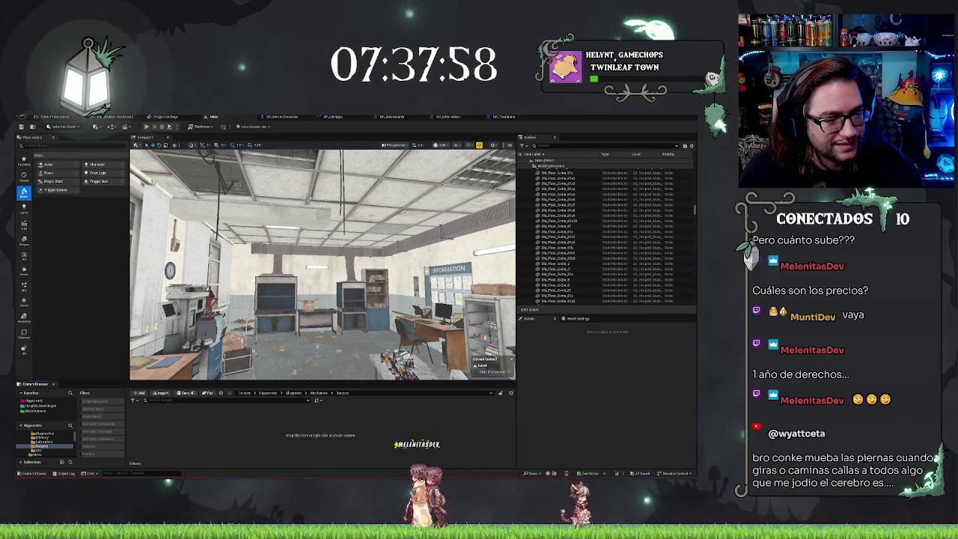
- Create an Actor-based Blueprint class named Surgery, then go back to the Main level tab
right_click(196, 415)
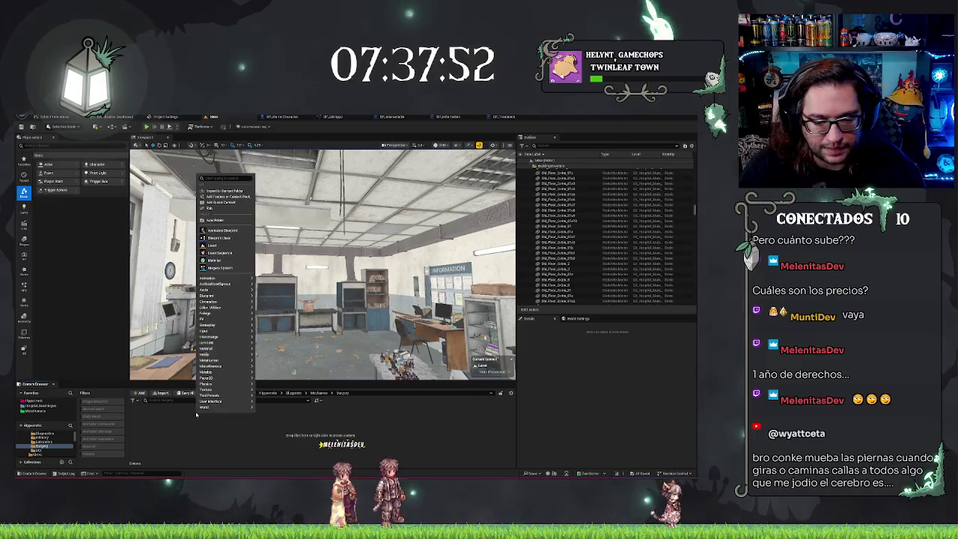
left_click(218, 239)
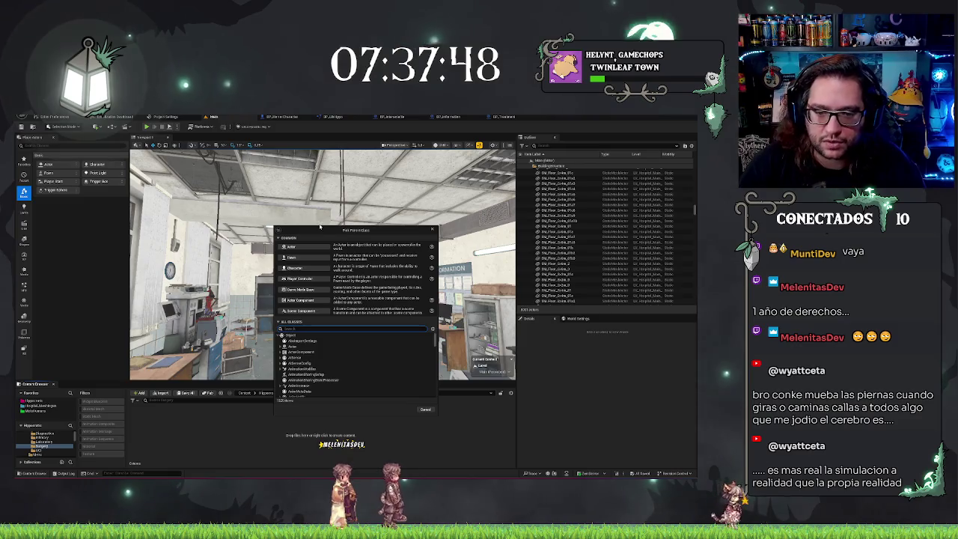
left_click(291, 246)
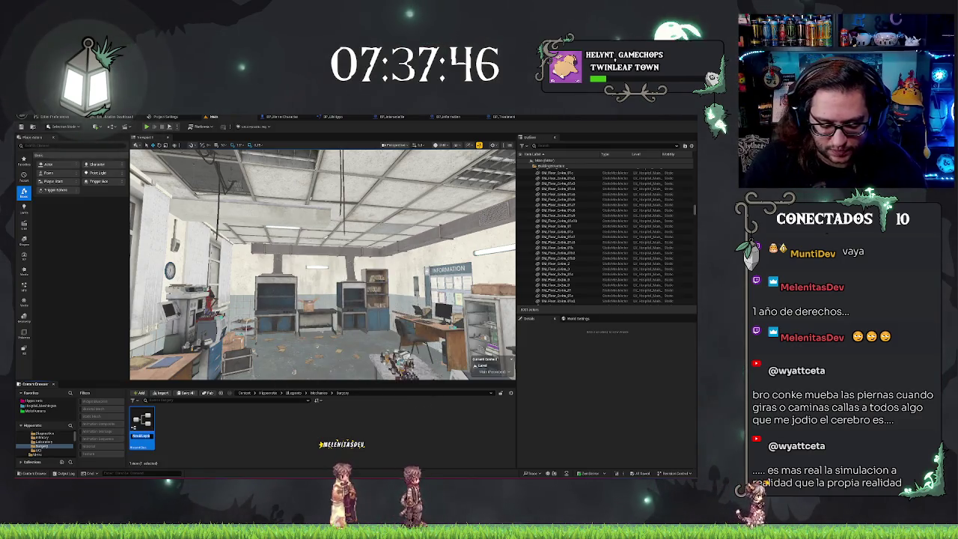
type("Surgery")
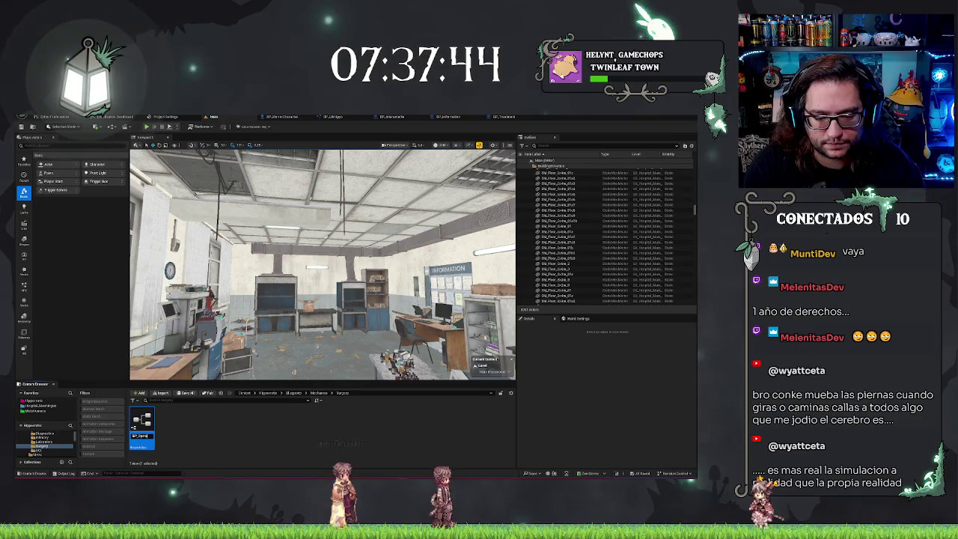
key("Return")
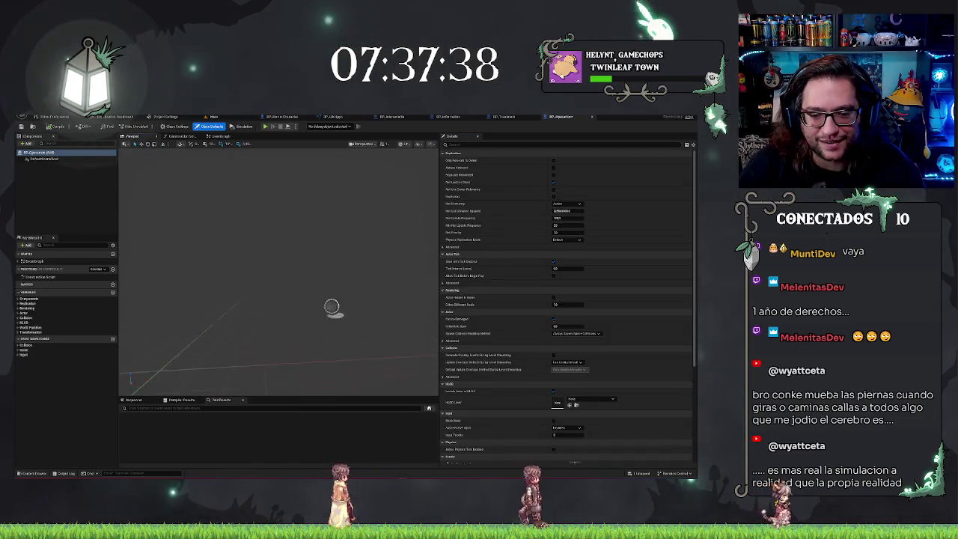
mouse_move(269, 207)
left_mouse_down()
mouse_move(247, 224)
mouse_move(285, 217)
mouse_move(268, 208)
left_mouse_up()
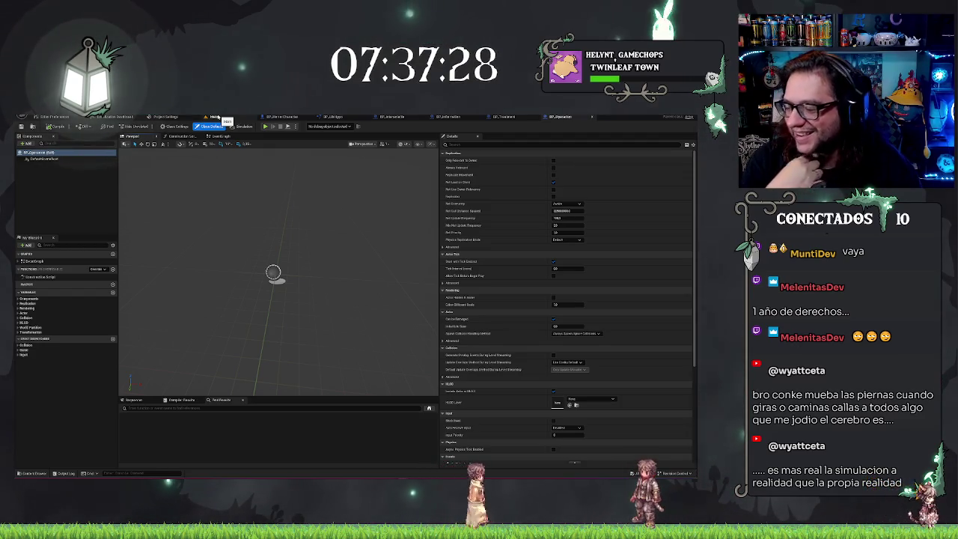
left_click(264, 127)
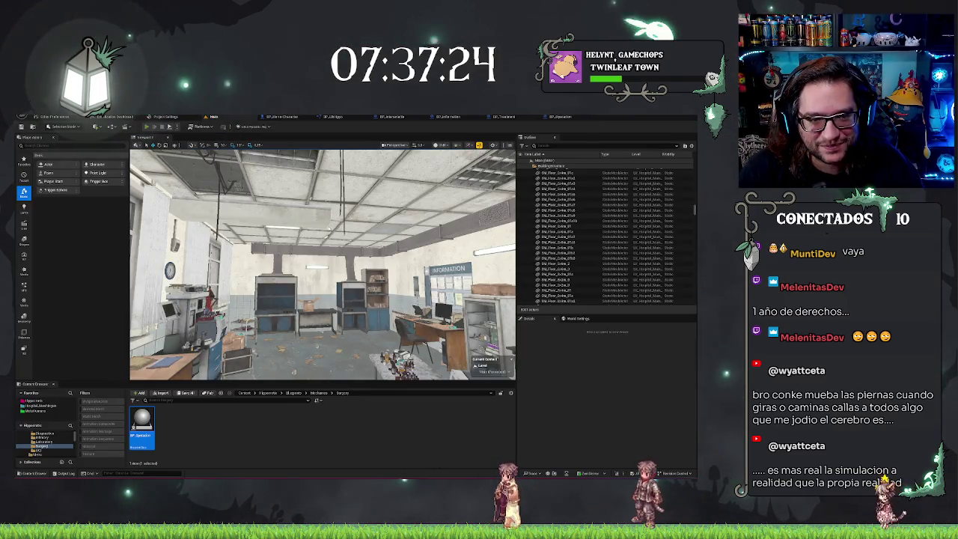
key("alt+p")
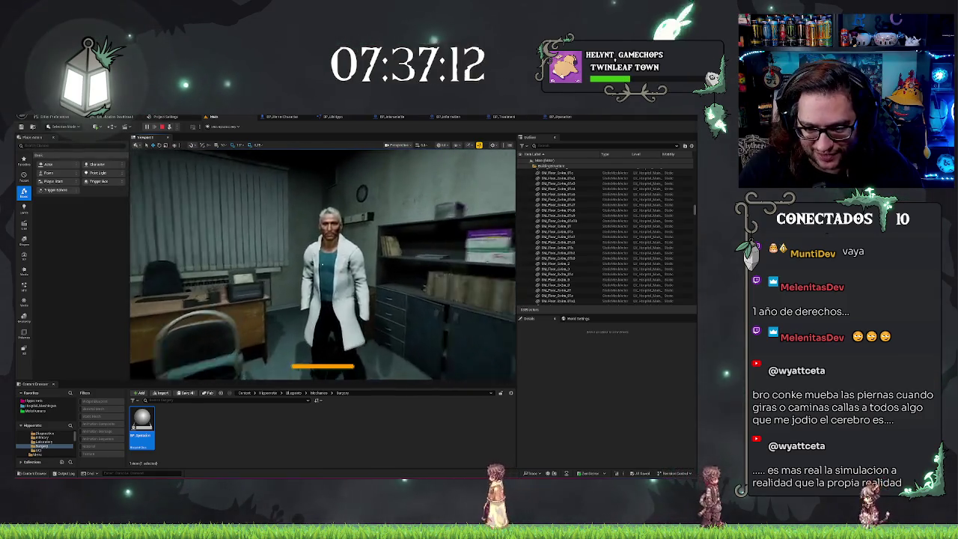
key("F8")
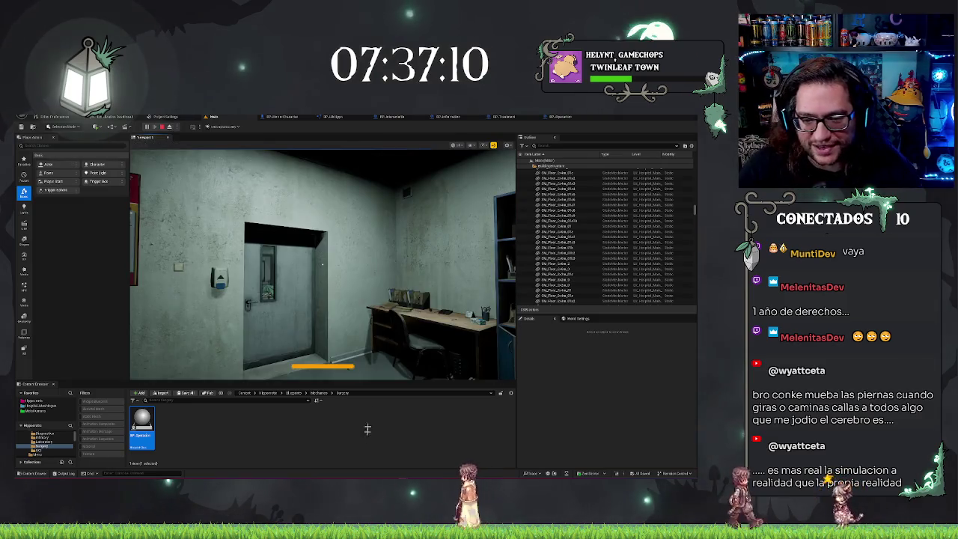
left_click(321, 264)
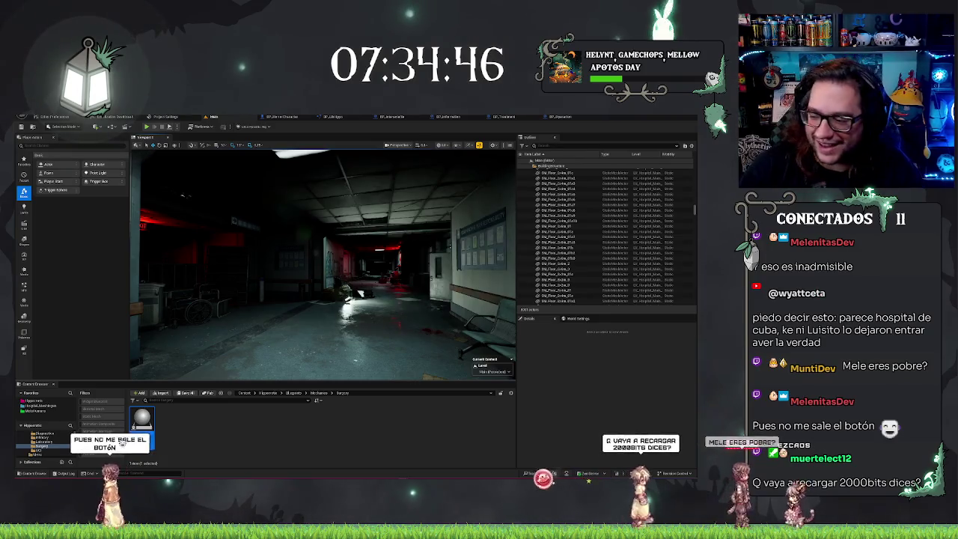
left_click(142, 423)
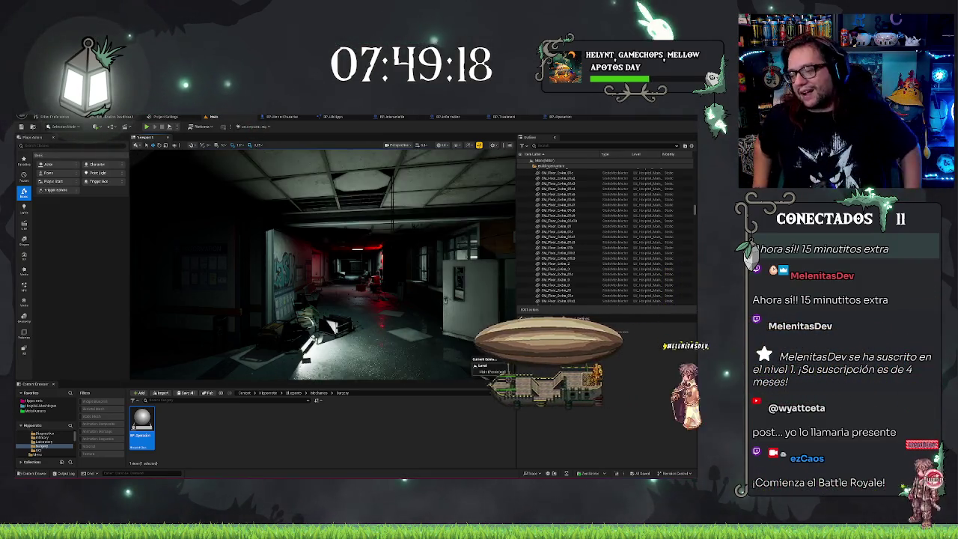
key("Delete")
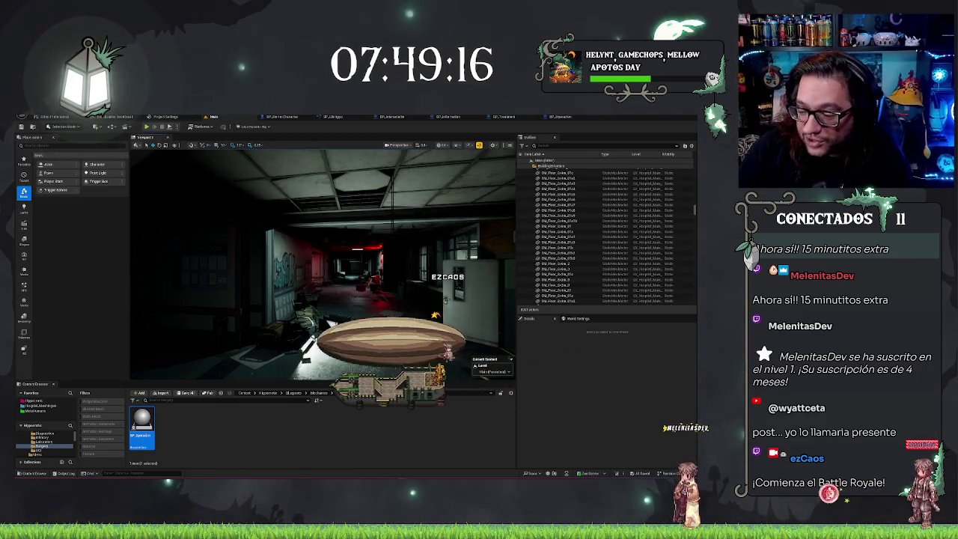
key("ctrl+z")
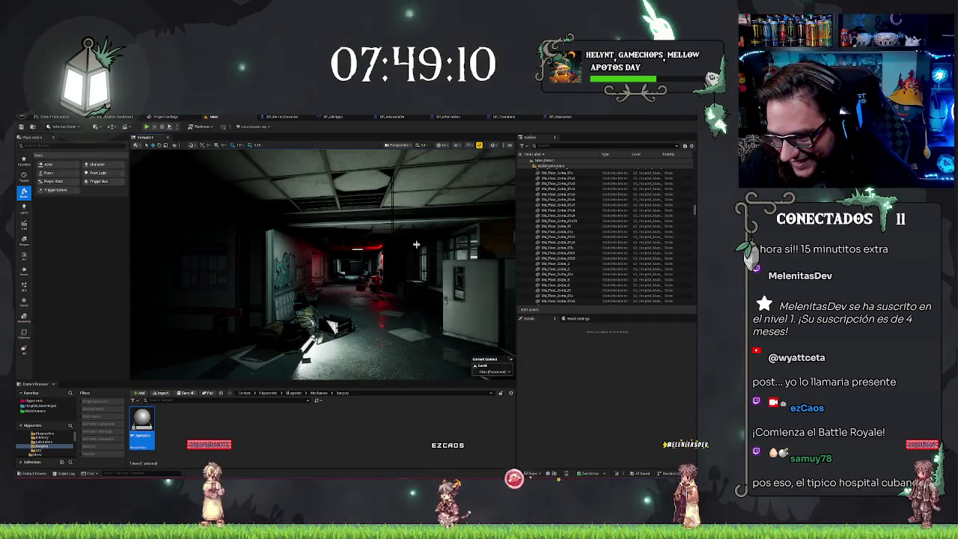
left_click_drag(411, 254, 411, 255)
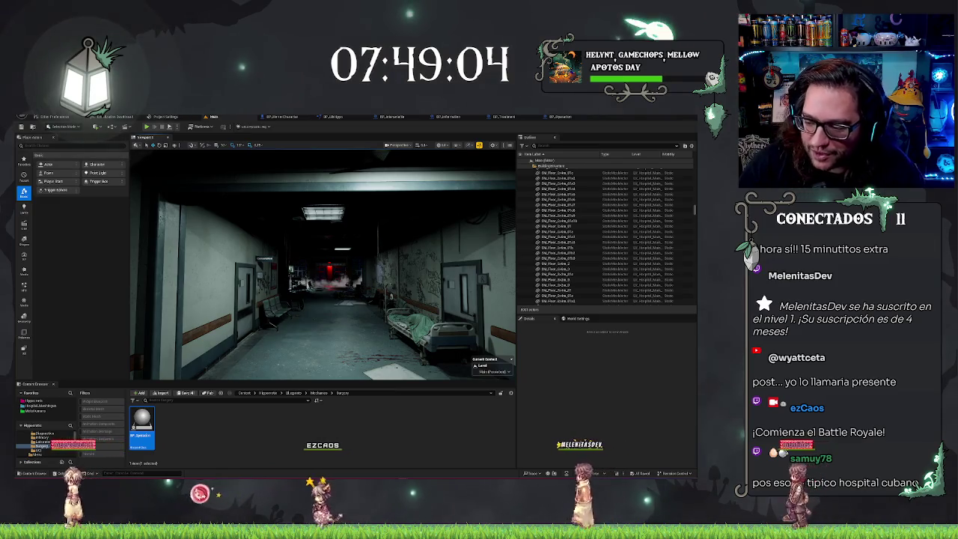
left_click_drag(411, 255, 411, 255)
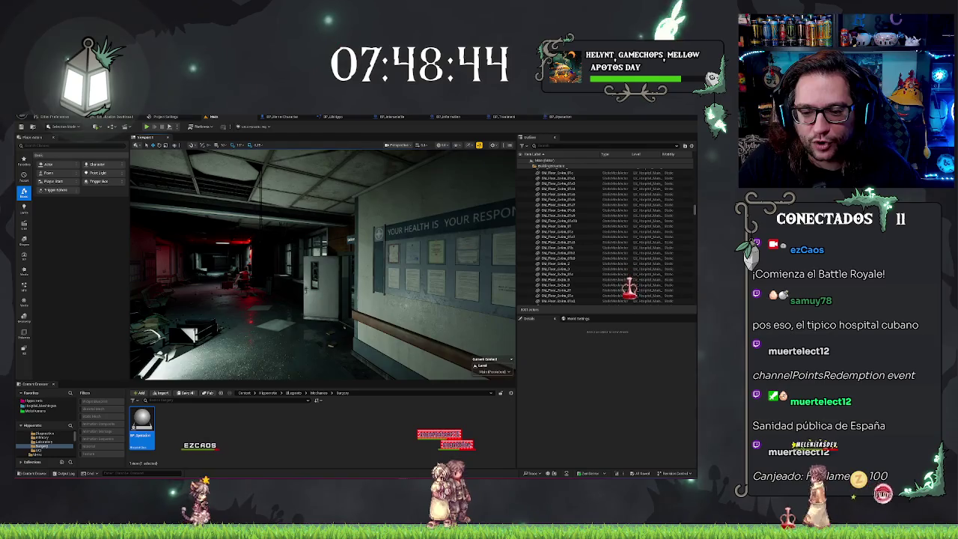
mouse_move(373, 290)
left_mouse_down()
mouse_move(314, 292)
mouse_move(351, 290)
left_mouse_up()
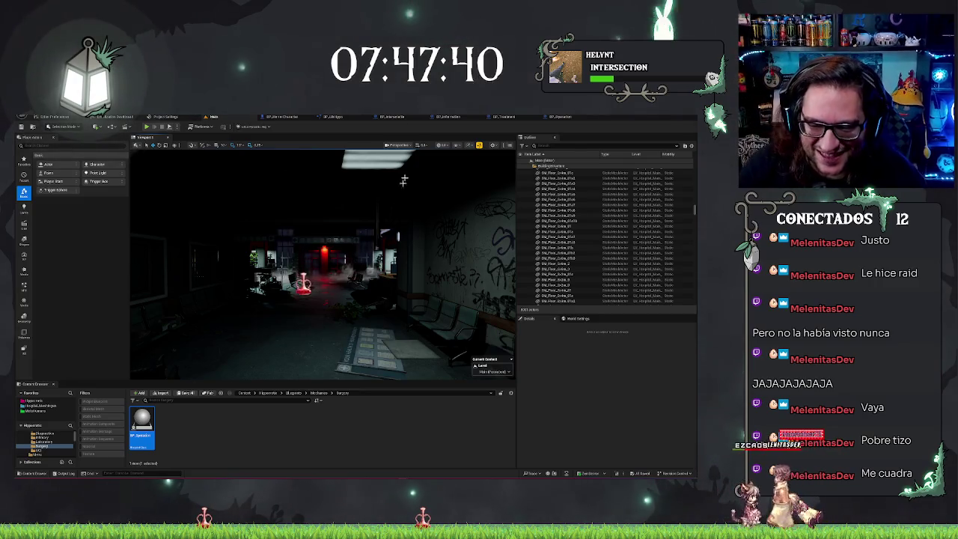
left_click_drag(403, 180, 251, 134)
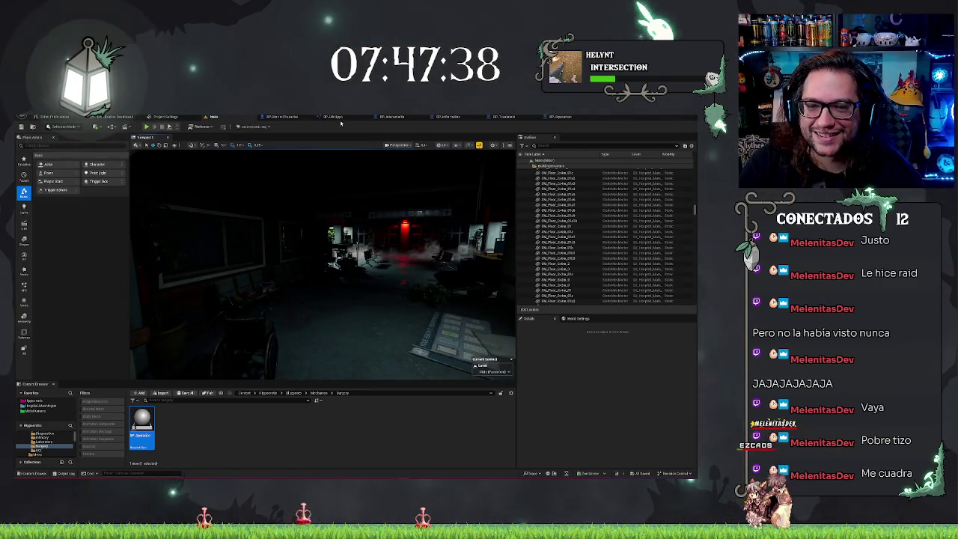
- Review BP_HorrorCharacter and BP_Interactable, close the unneeded blueprint tab, and check the new Surgery blueprint
left_click(284, 118)
mouse_move(457, 260)
left_mouse_down()
mouse_move(421, 175)
mouse_move(327, 127)
left_mouse_up()
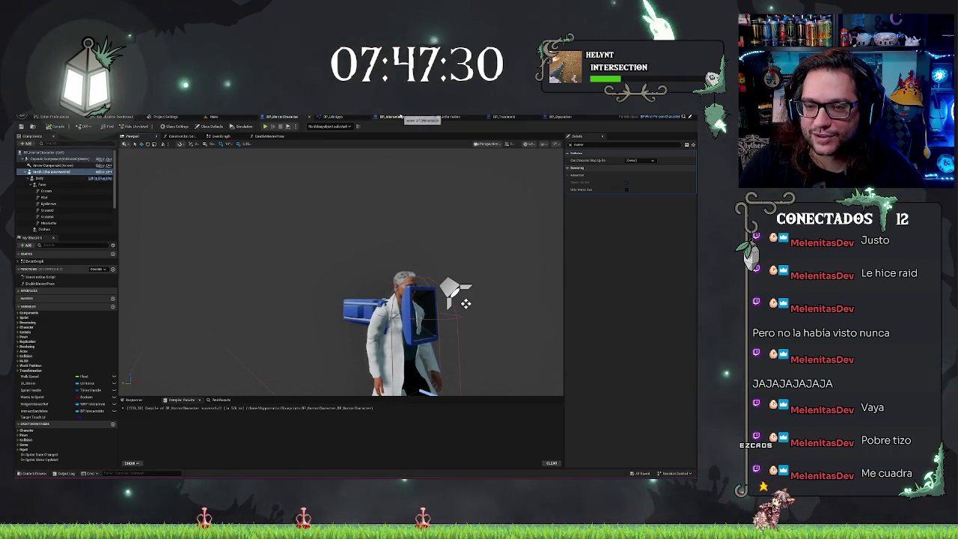
left_click(400, 117)
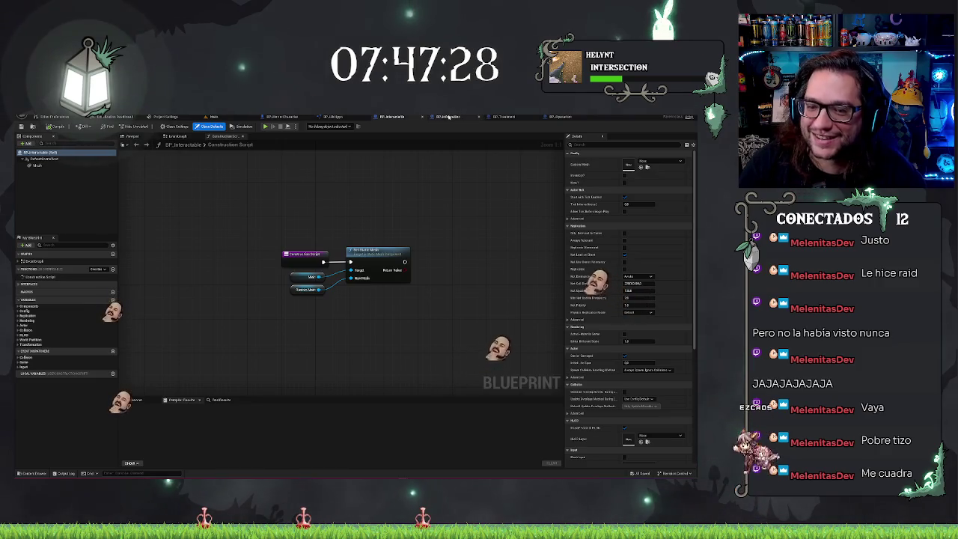
left_click(448, 117)
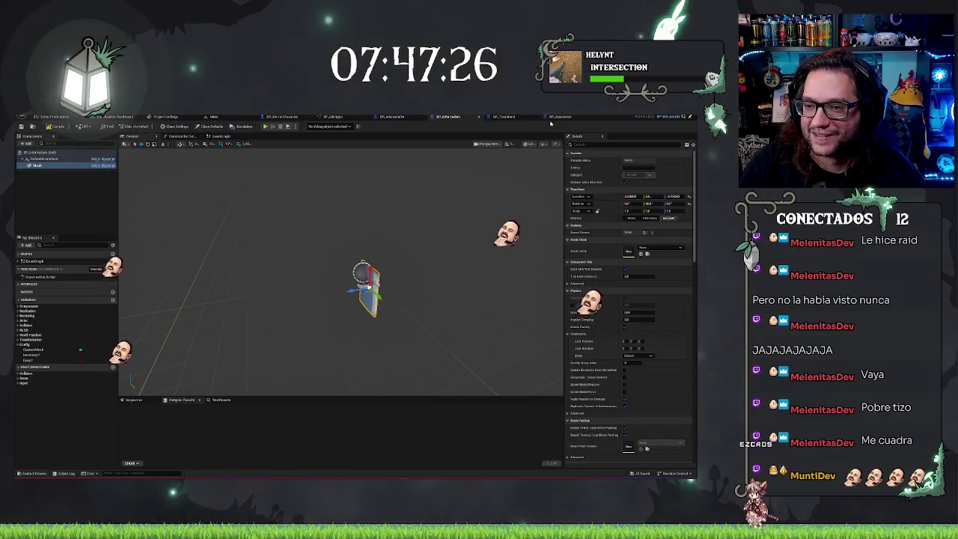
left_click(479, 117)
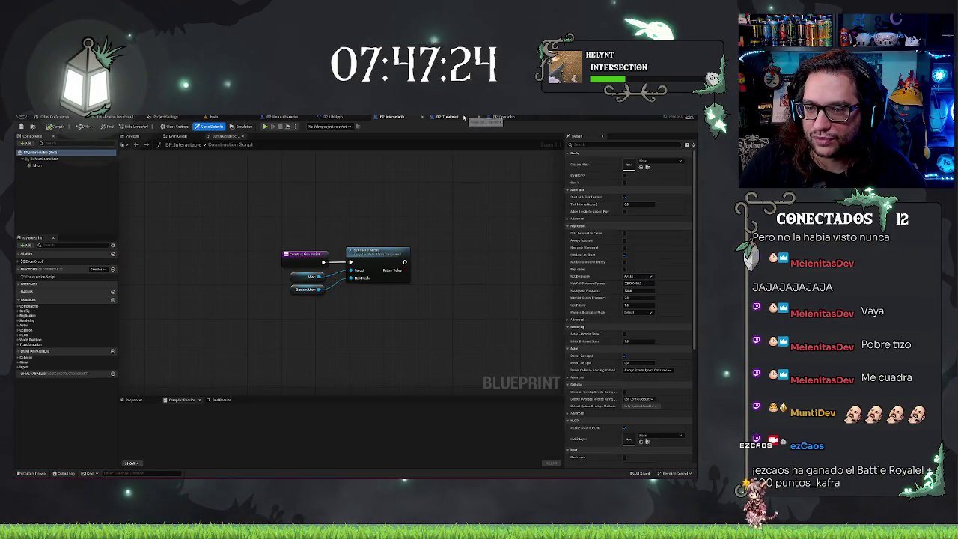
left_click(459, 118)
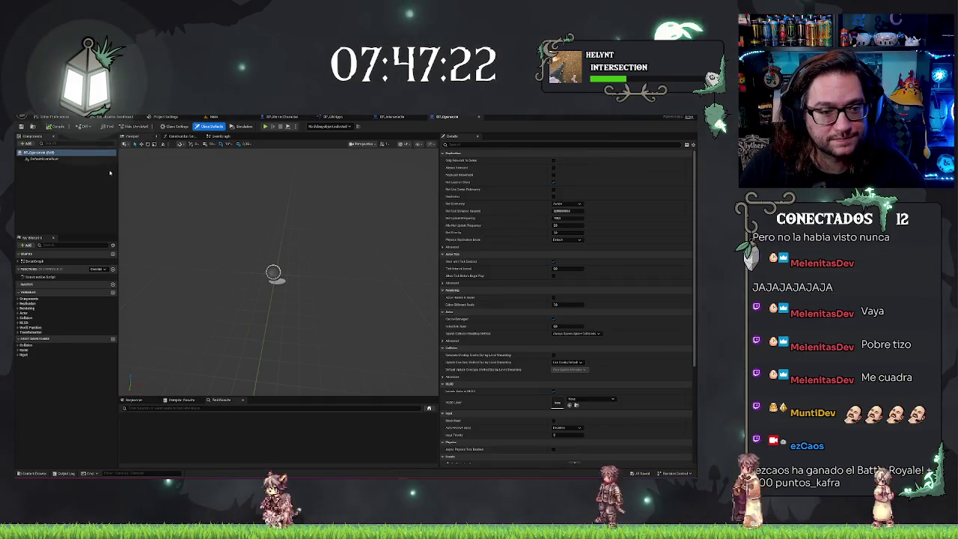
left_click(213, 118)
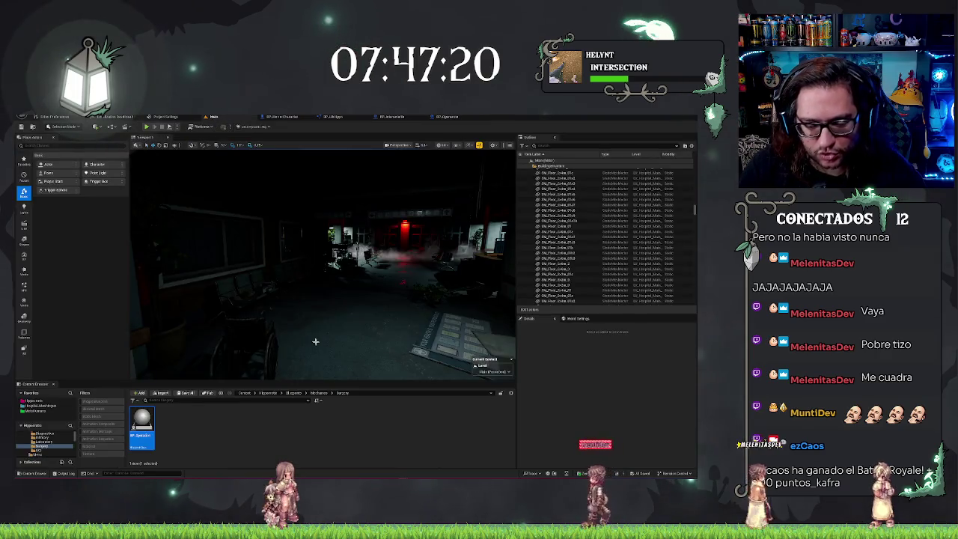
- Browse the Metal Lanterns and MC_MainCharacter folders, then jump to the project's main content folder
left_click(129, 419)
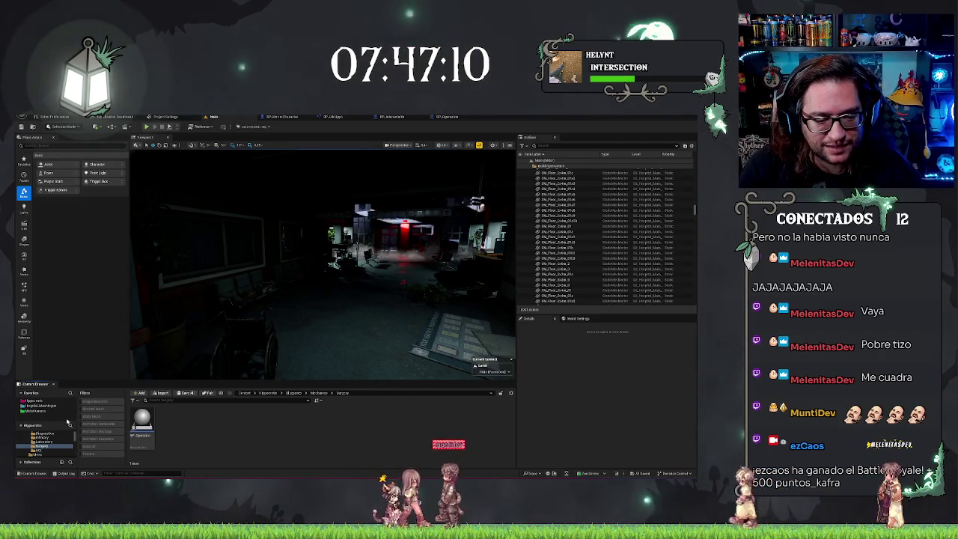
left_click(36, 411)
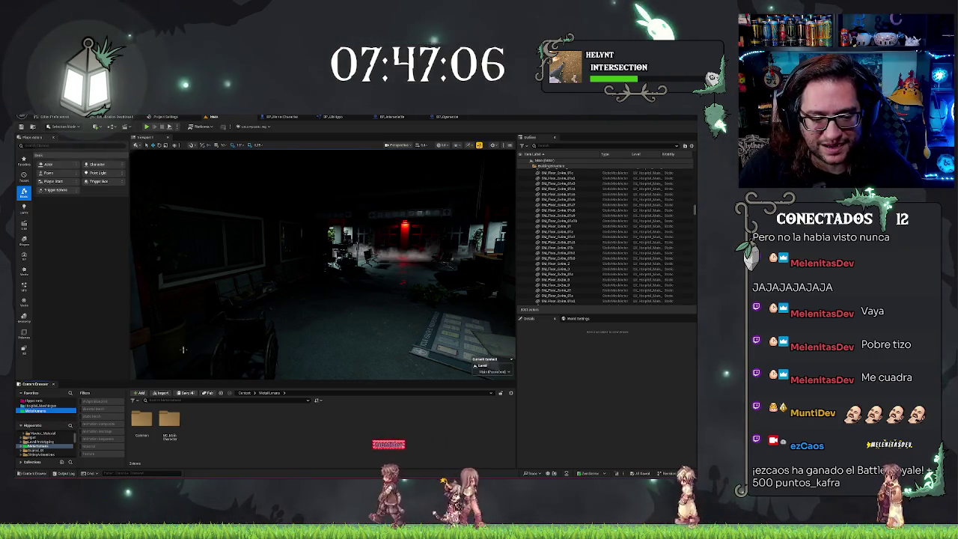
right_click(200, 423)
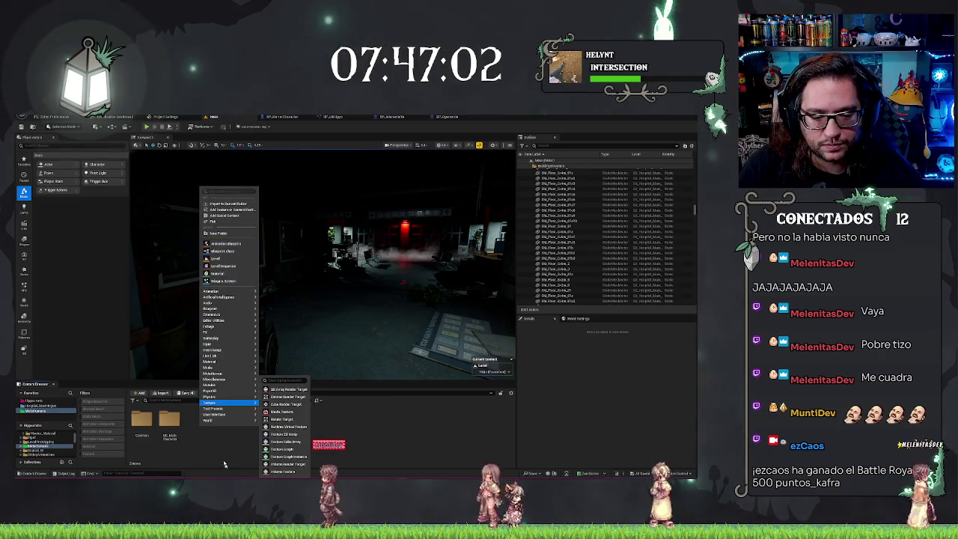
left_click(187, 426)
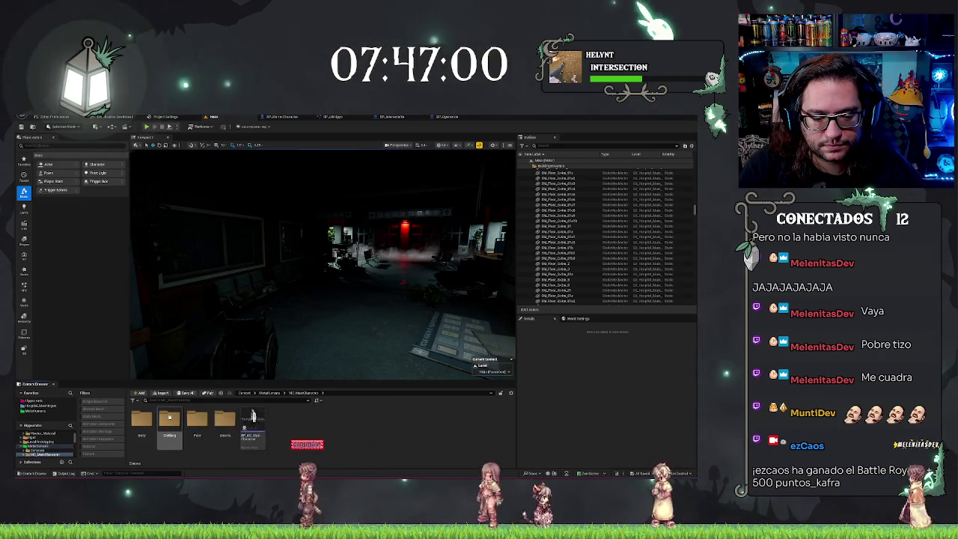
double_click(169, 419)
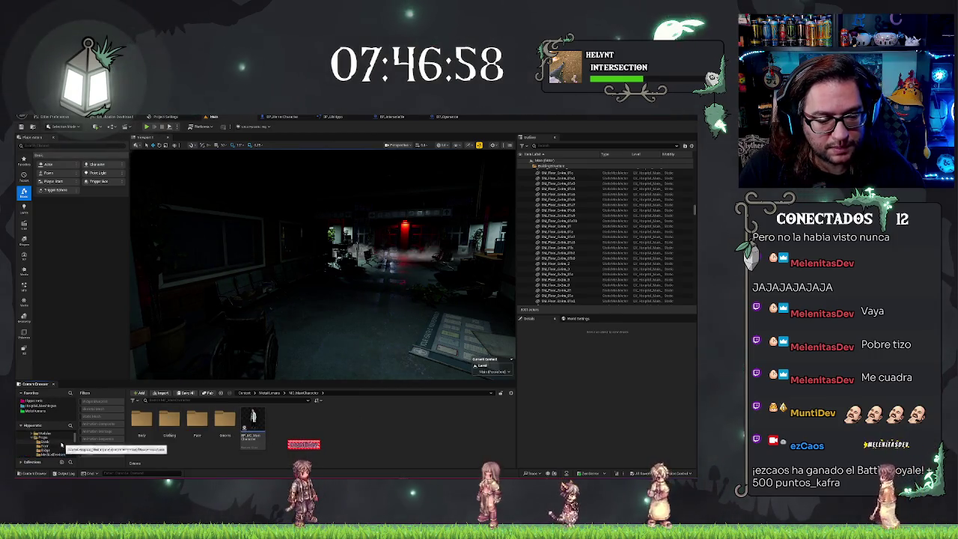
left_click(36, 401)
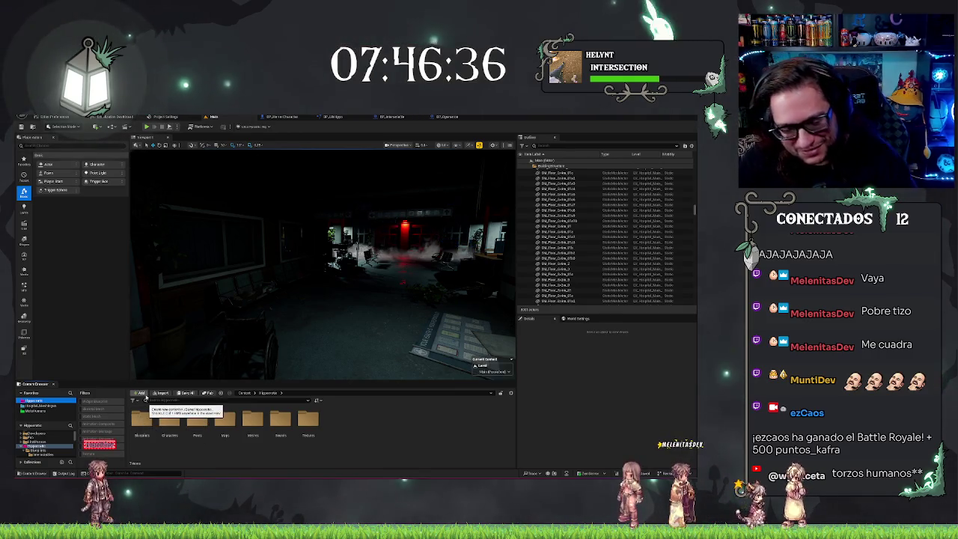
- Open the Characters folder and start a test folder named AI_Testss, then cancel it
double_click(183, 431)
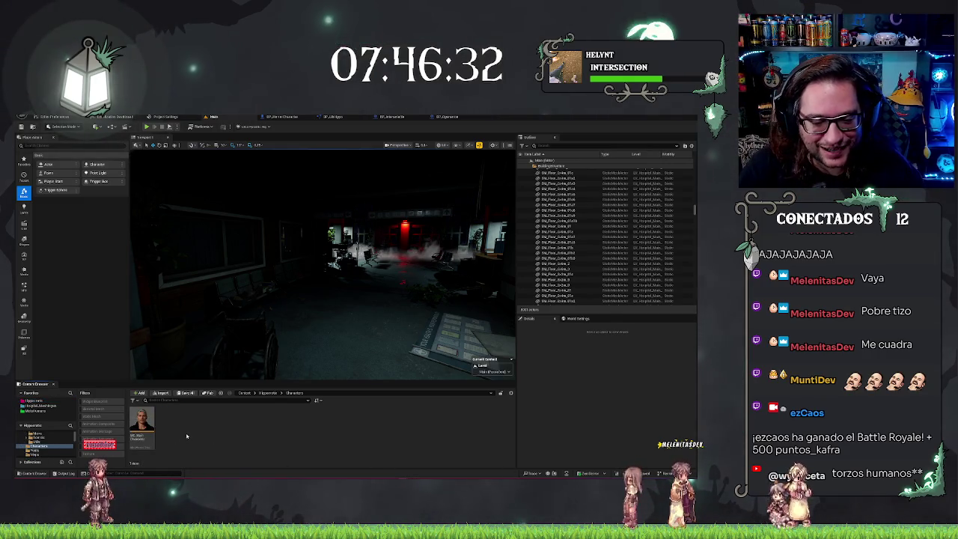
right_click(187, 435)
left_click(213, 243)
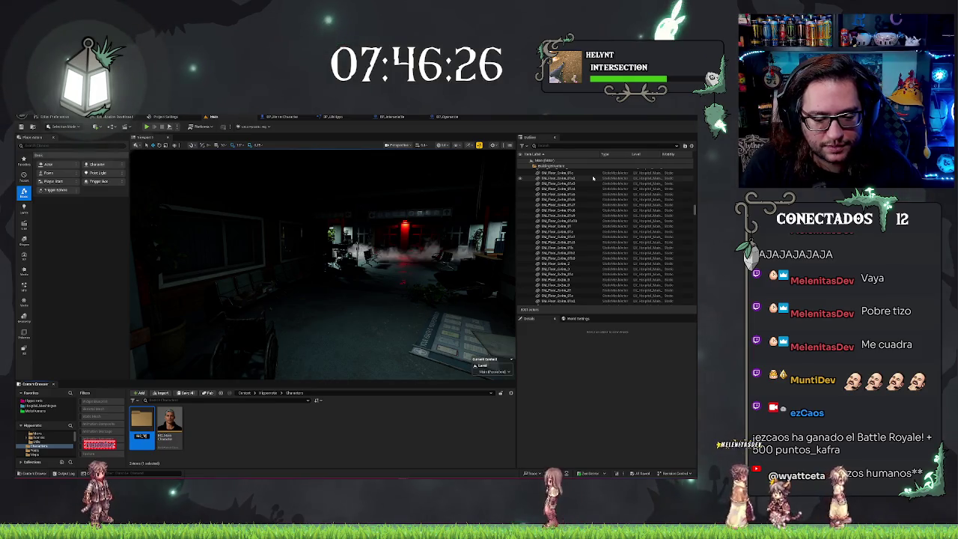
type("AI_Tests")
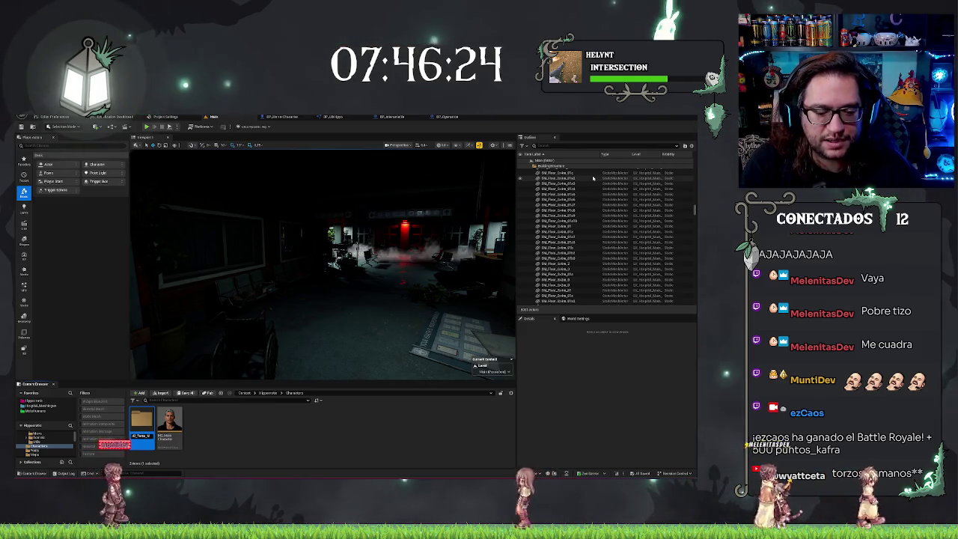
type("s")
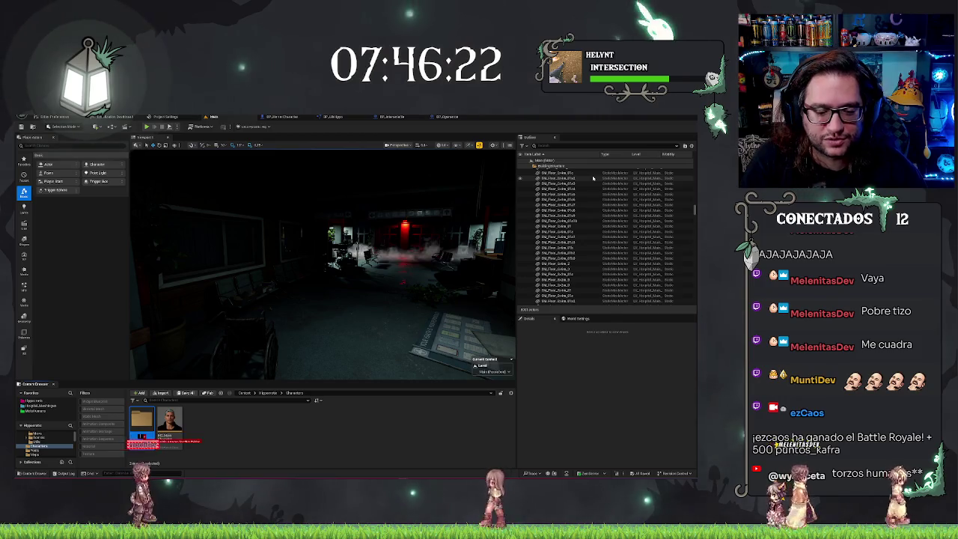
key("Escape")
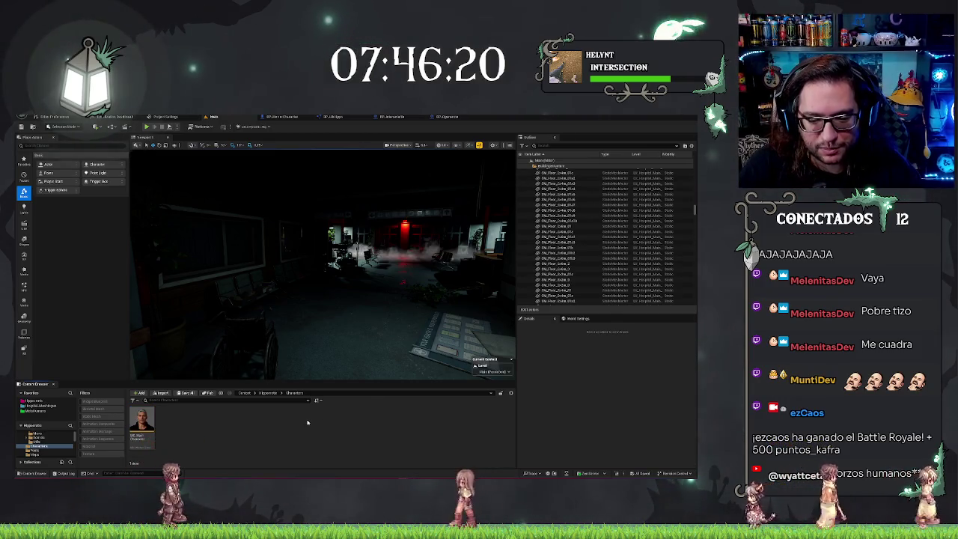
- Create a stray asset in Characters, then delete it again
right_click(307, 423)
mouse_move(330, 341)
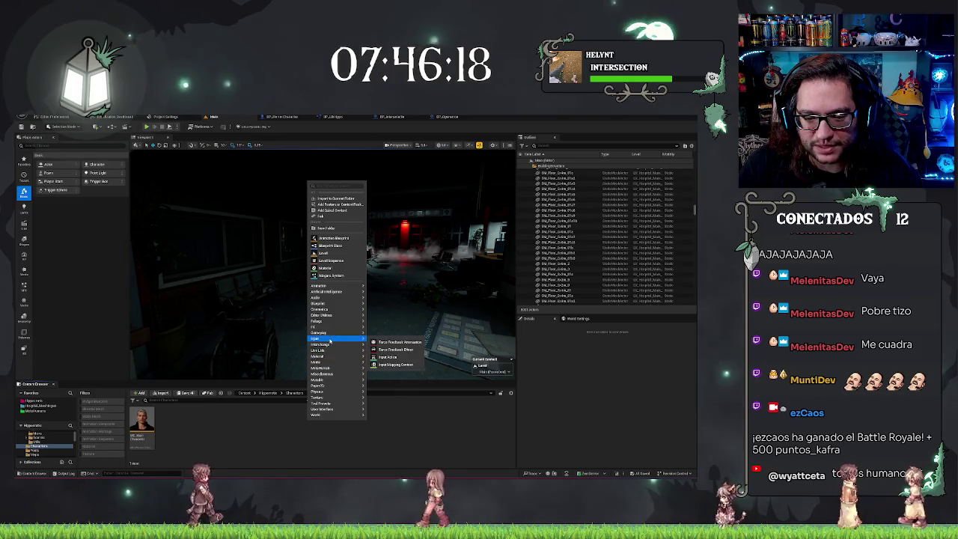
mouse_move(338, 374)
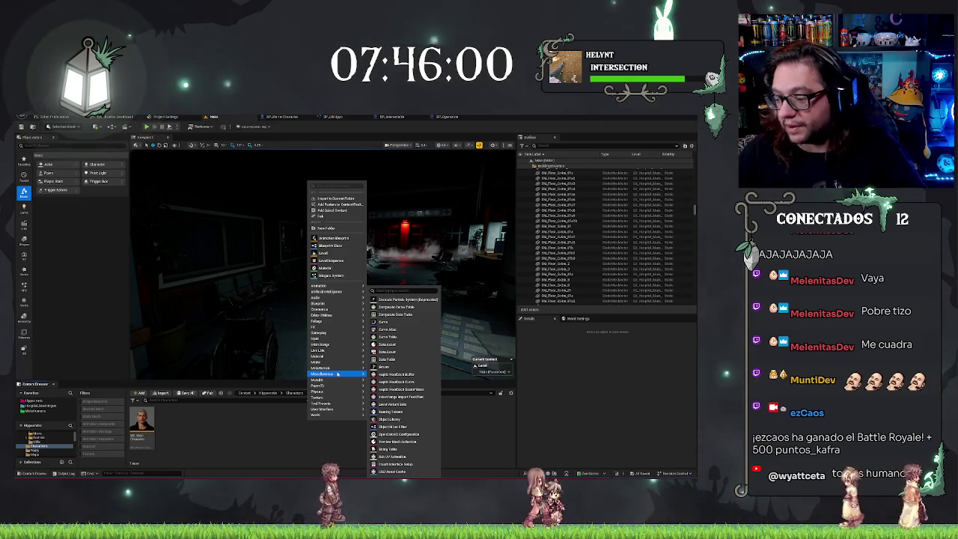
mouse_move(340, 322)
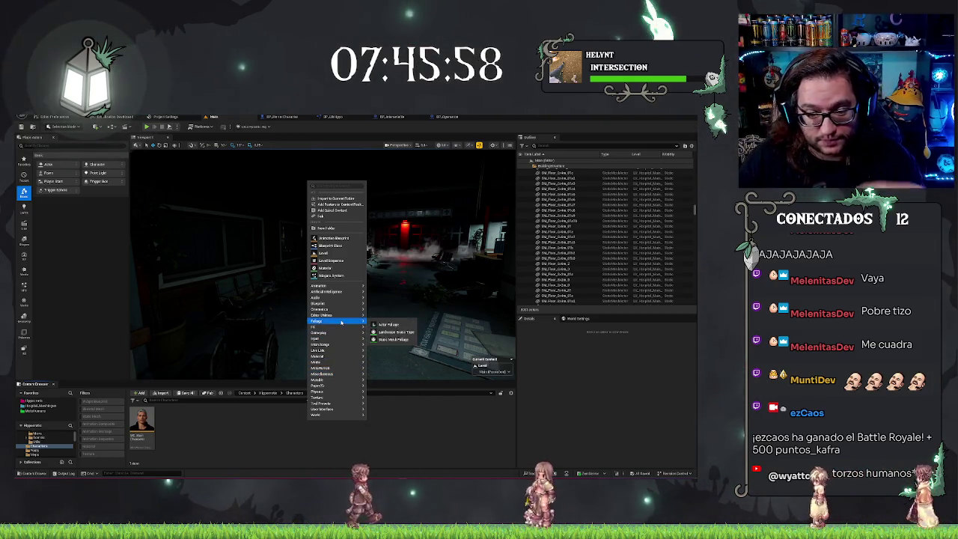
mouse_move(348, 294)
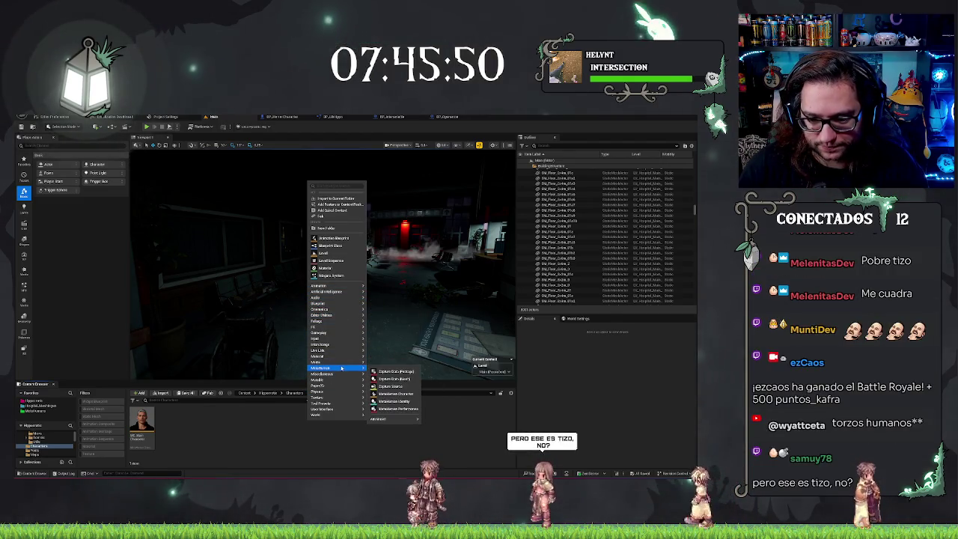
left_click(391, 399)
key("Return")
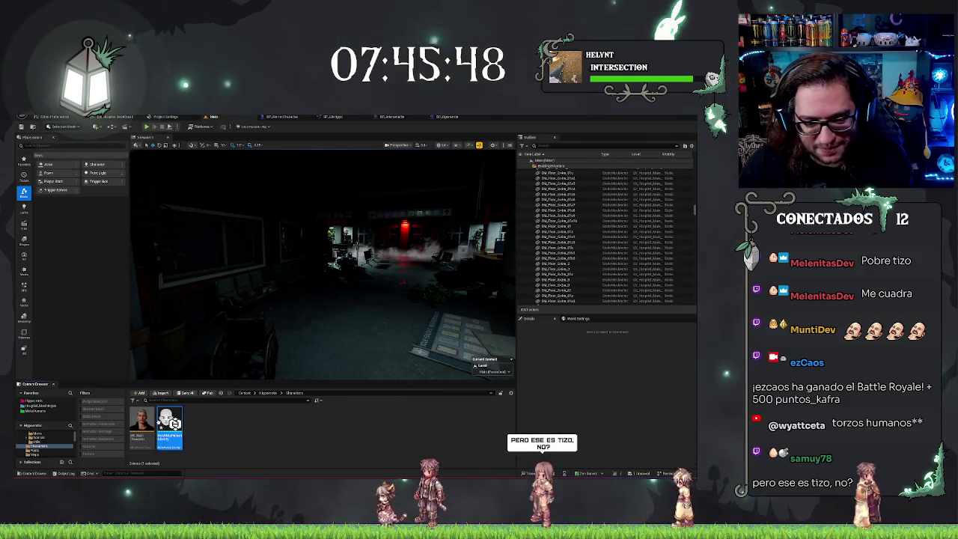
key("Delete")
left_click(316, 382)
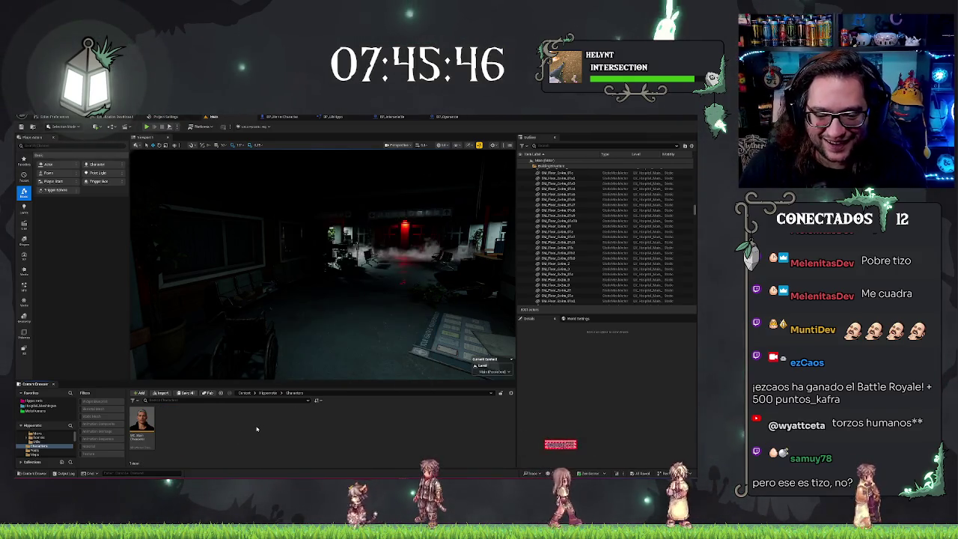
- Add a new MetaHuman Character asset to the Characters folder
right_click(258, 426)
mouse_move(301, 380)
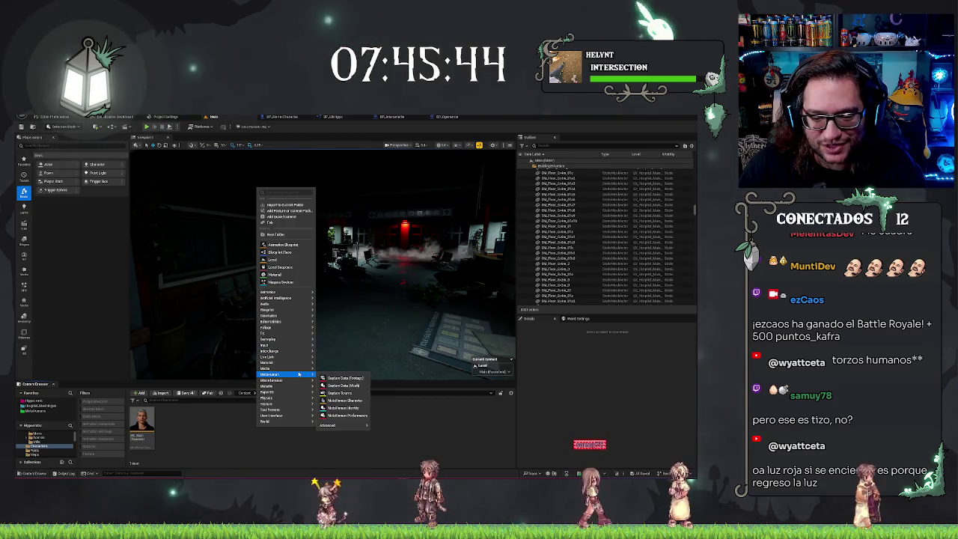
left_click(334, 400)
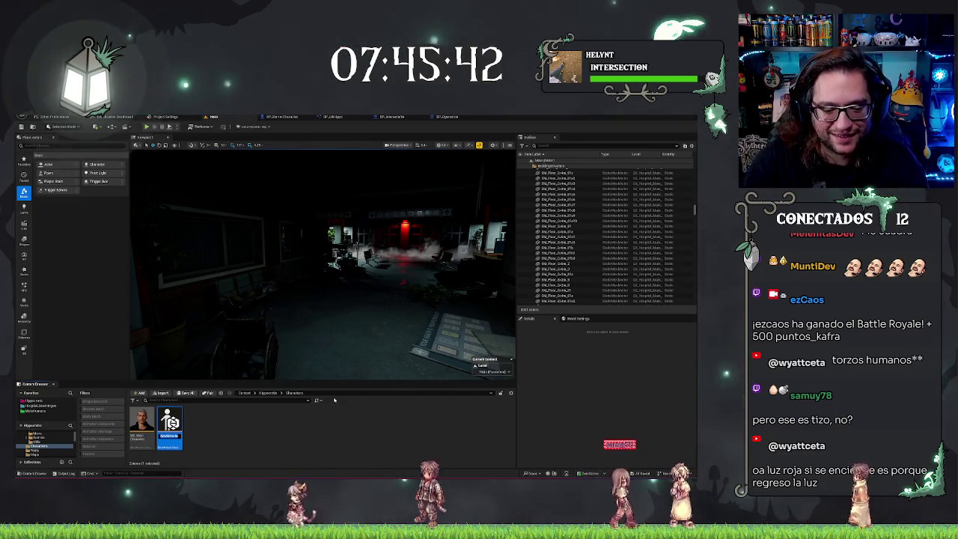
- Name the new MetaHuman asset (typing 'DA'), then duplicate it with Ctrl+D, keeping the default name
type("DA")
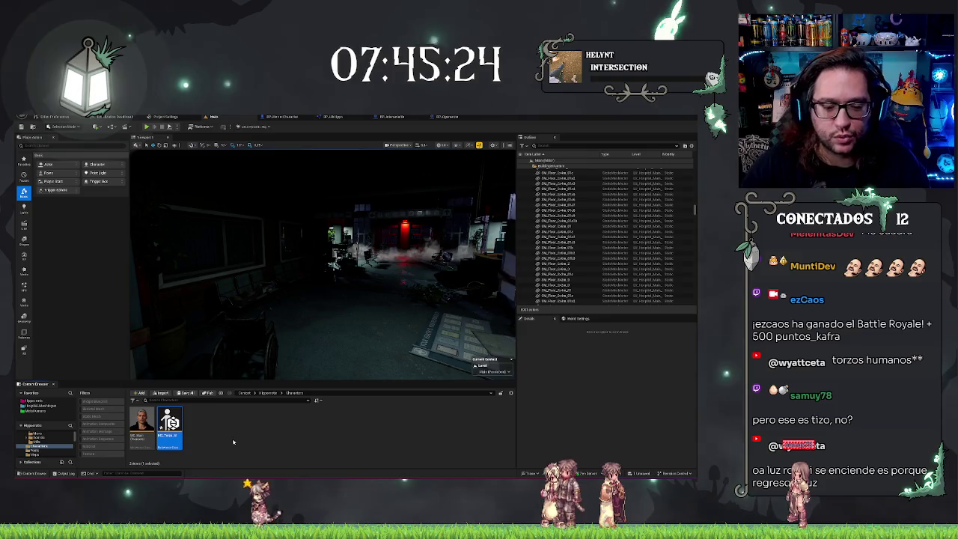
left_click(233, 442)
key("ctrl+d")
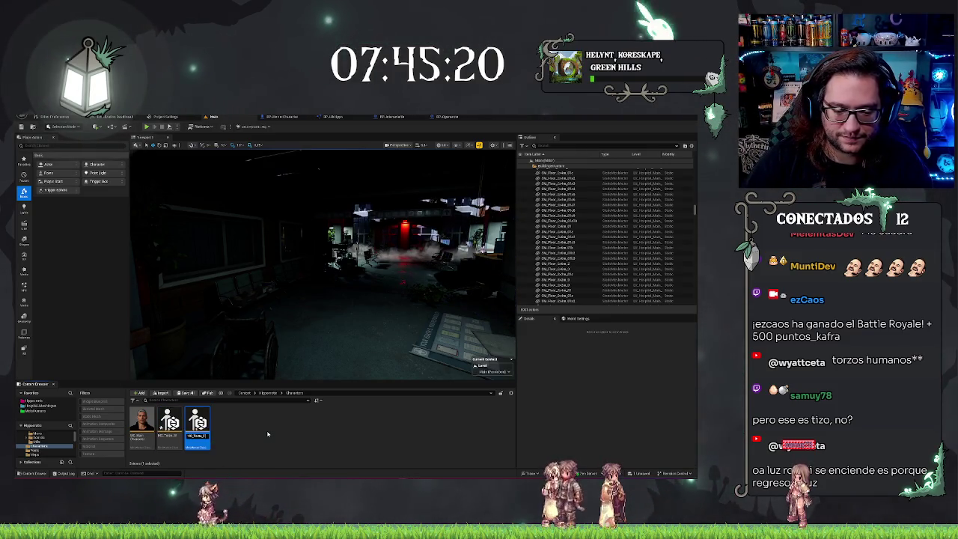
key("Return")
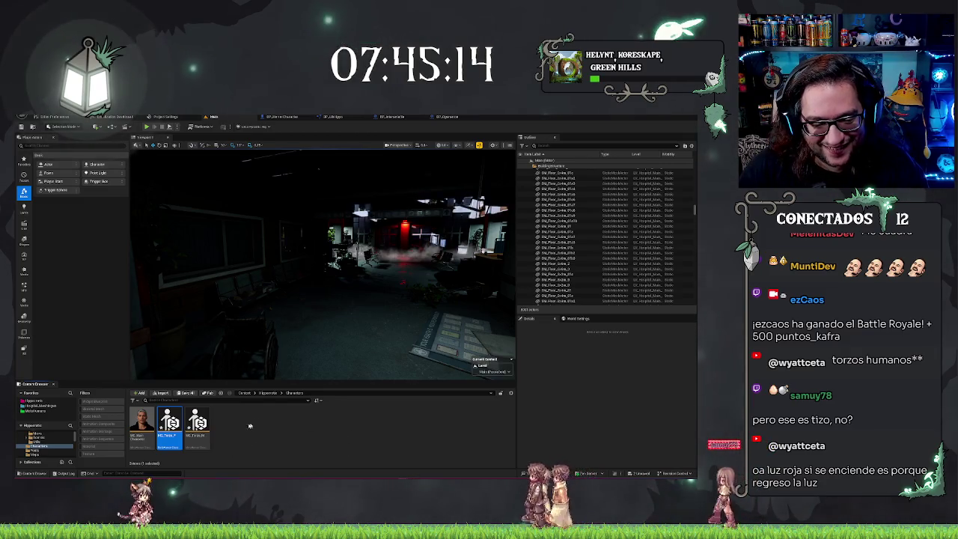
- Open the duplicated MetaHuman (MC_Torso) in the MetaHuman editor and show its Presets gallery
double_click(207, 424)
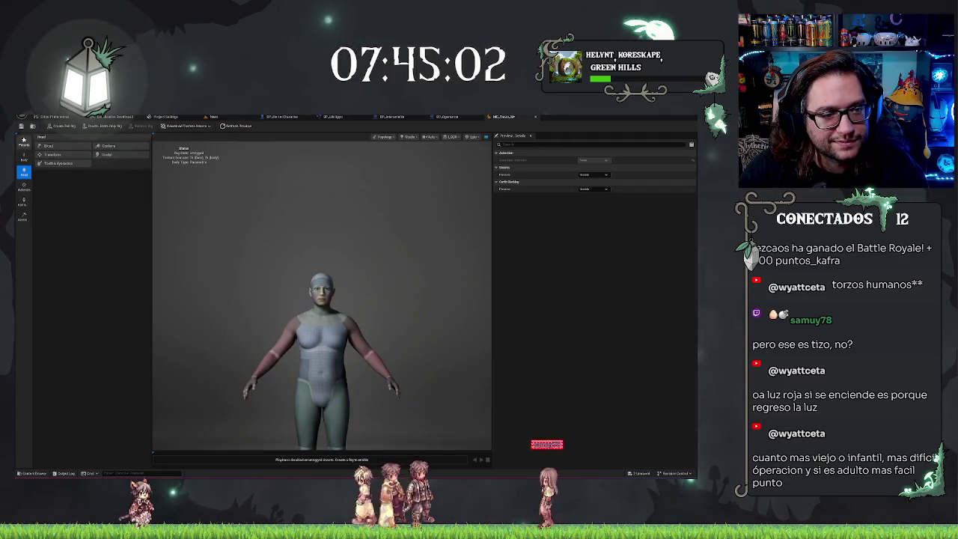
left_click(24, 140)
- Scroll through the Presets library to browse the available MetaHuman faces
scroll(109, 195, "down", 3)
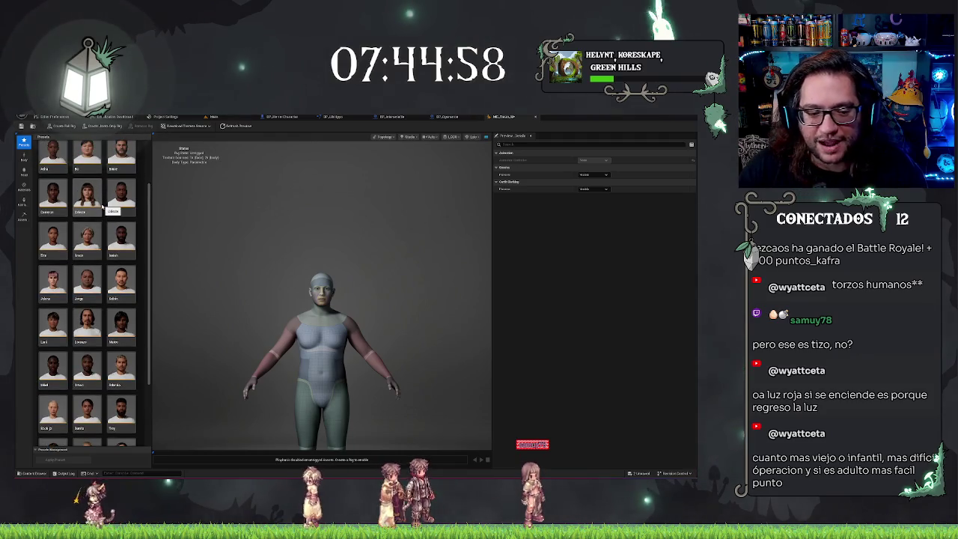
scroll(103, 207, "down", 2)
scroll(102, 208, "down", 2)
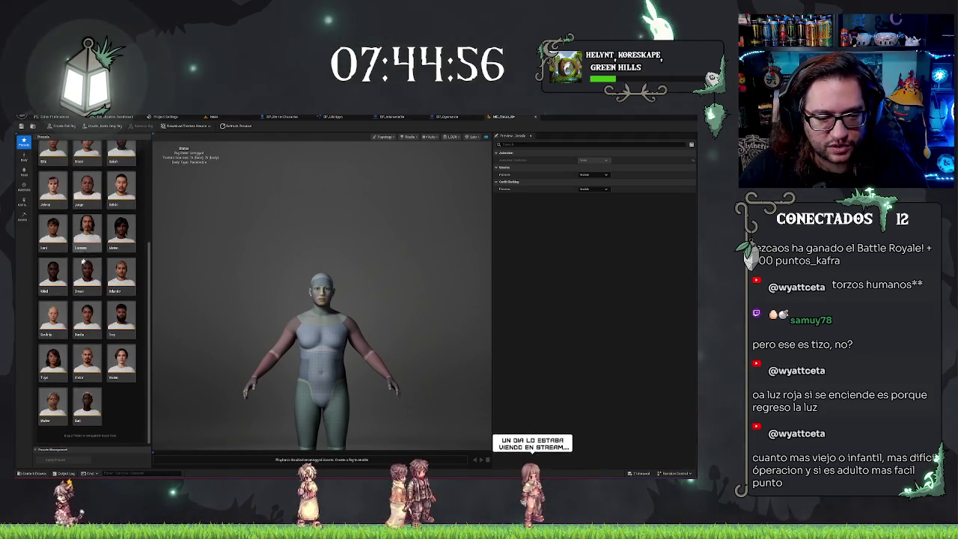
scroll(64, 232, "up", 10)
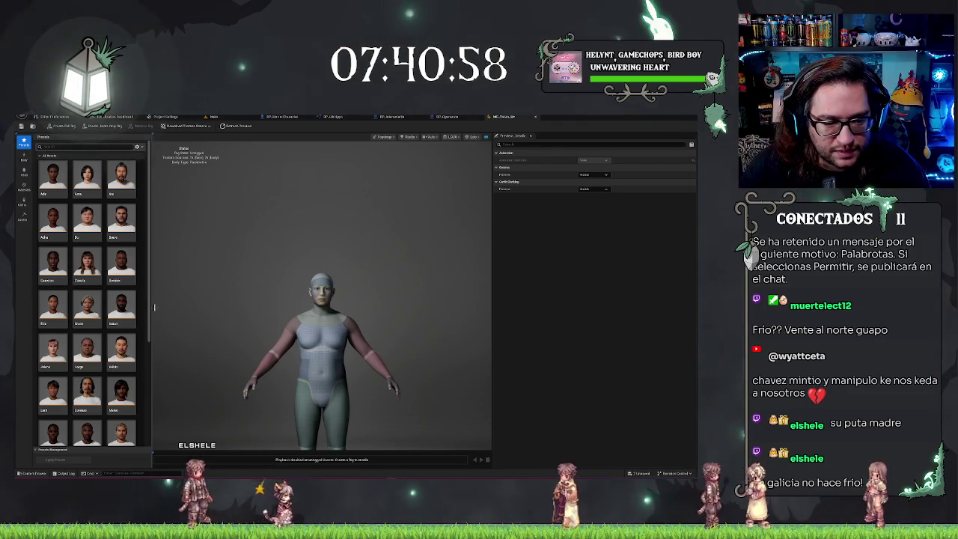
scroll(148, 328, "down", 1)
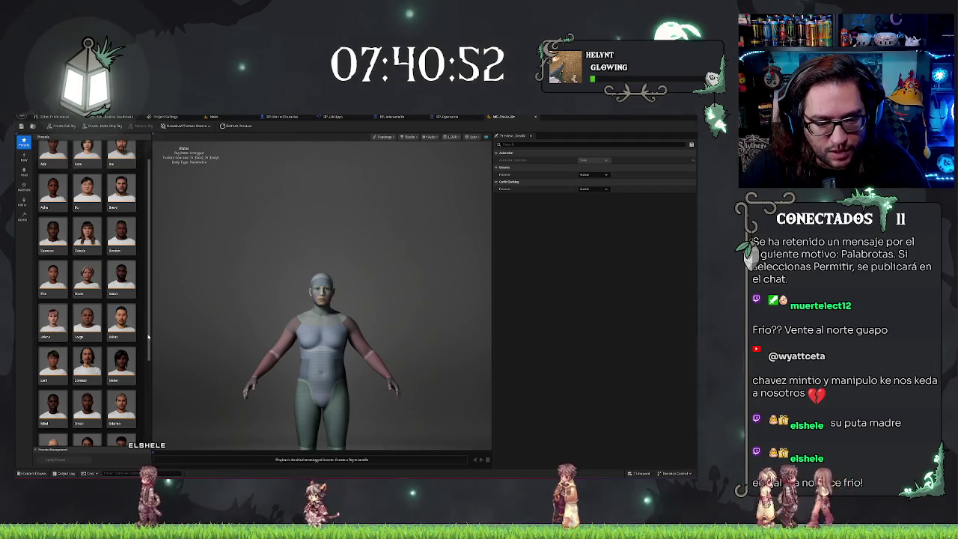
left_click_drag(148, 337, 149, 425)
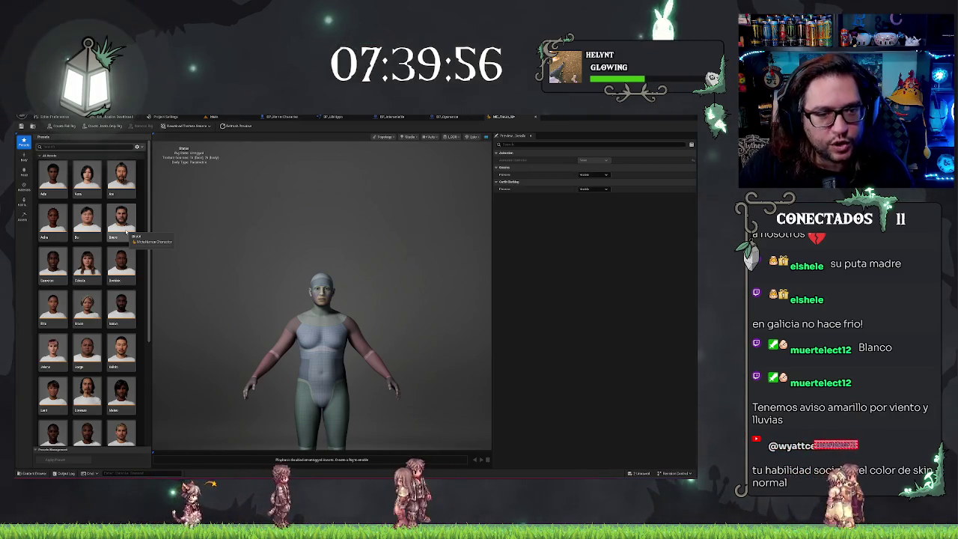
scroll(126, 231, "down", 2)
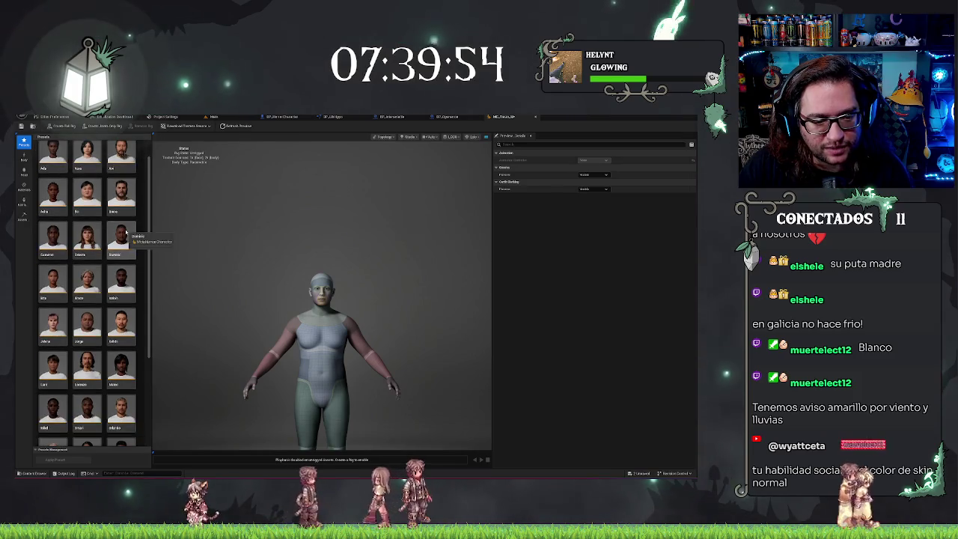
scroll(124, 230, "down", 1)
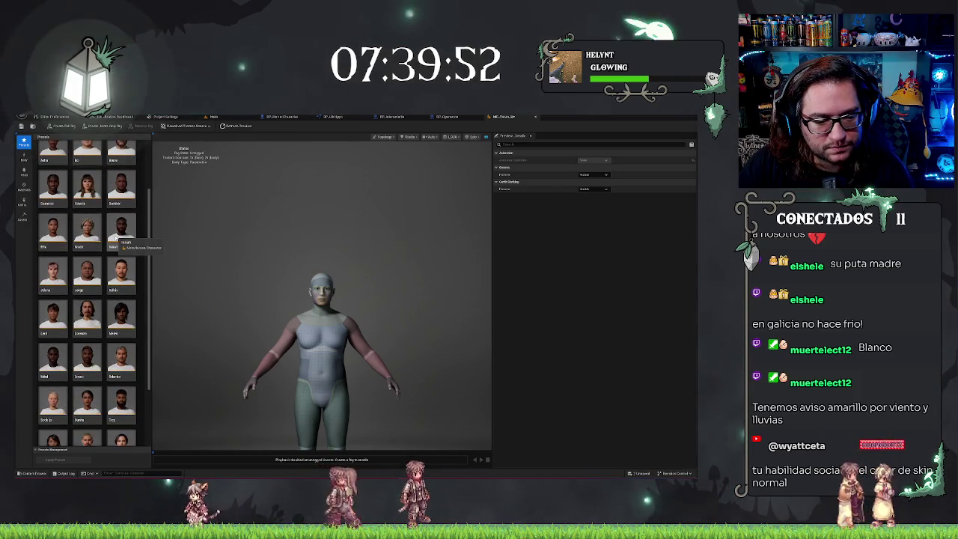
scroll(116, 238, "down", 2)
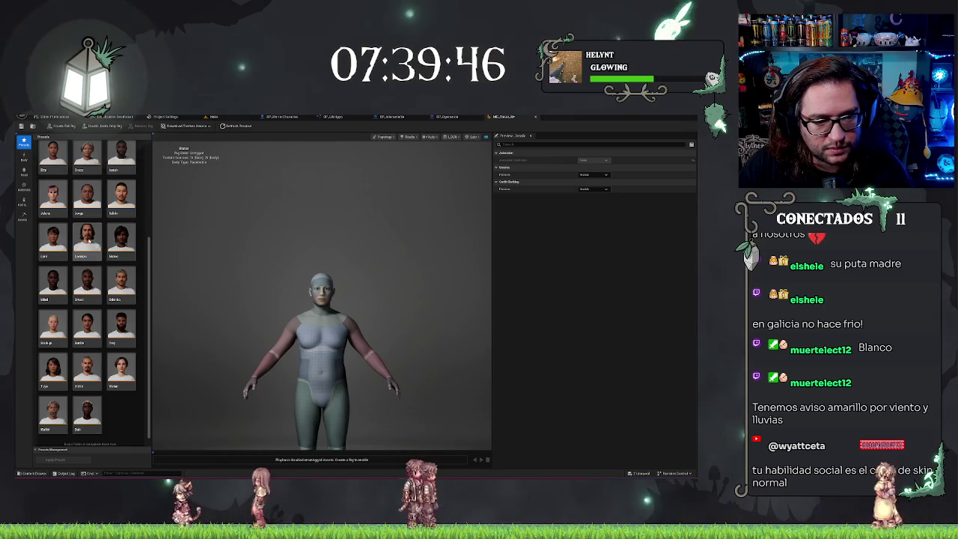
scroll(87, 239, "up", 4)
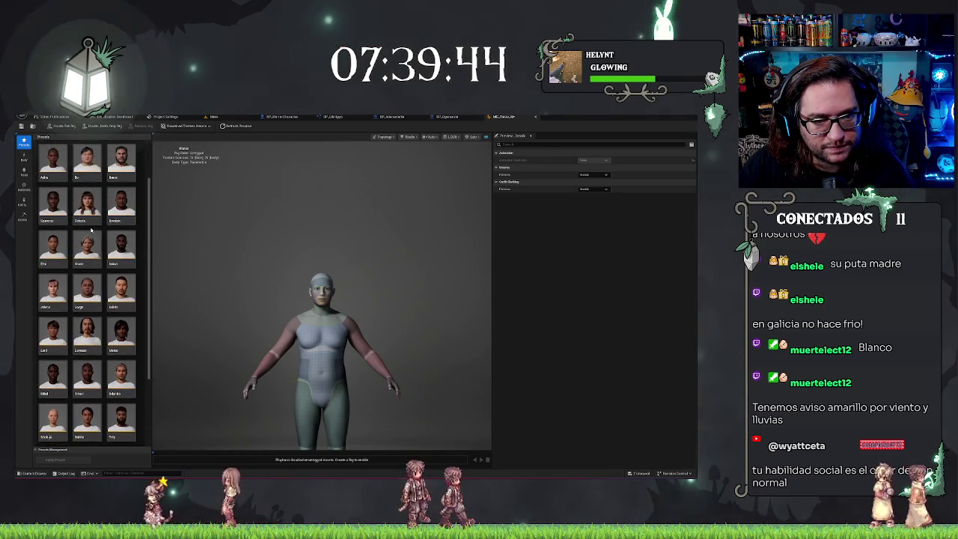
scroll(91, 230, "up", 1)
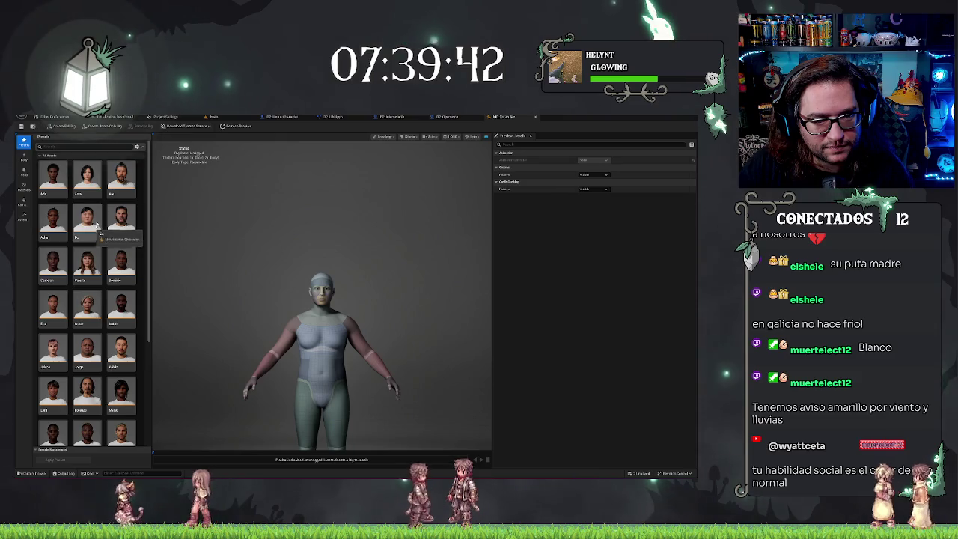
scroll(121, 243, "down", 1)
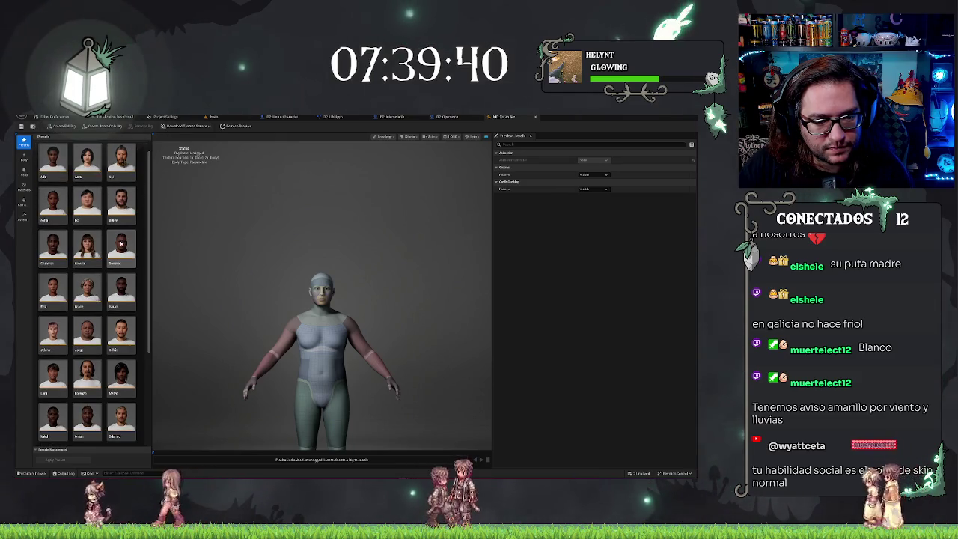
scroll(121, 244, "down", 4)
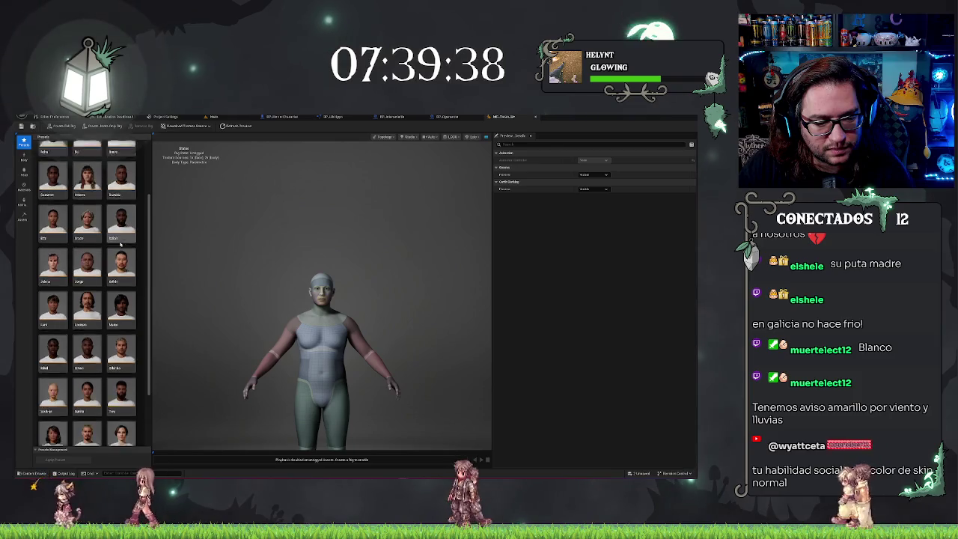
scroll(121, 245, "down", 4)
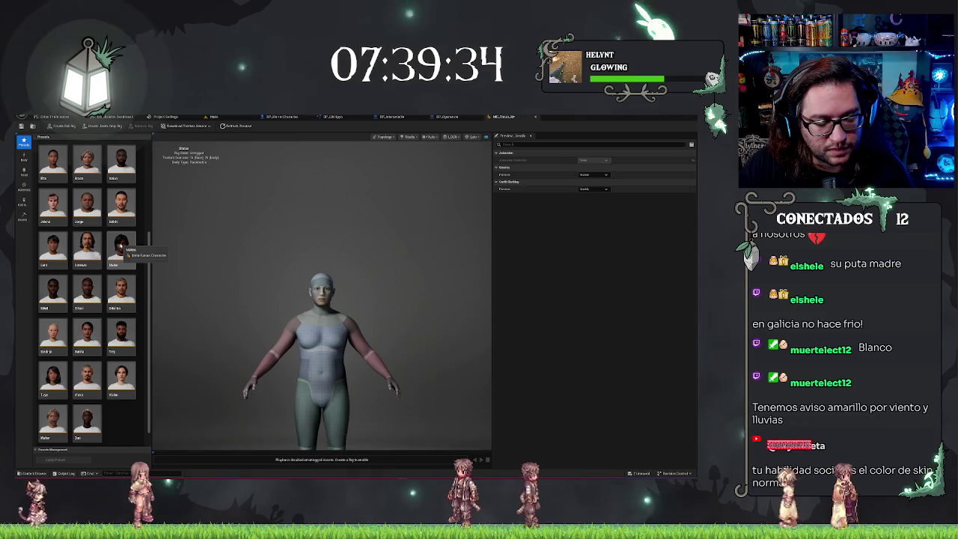
- Apply the Walter preset so MC_Torso becomes a grey-bearded elderly man
left_click(64, 421)
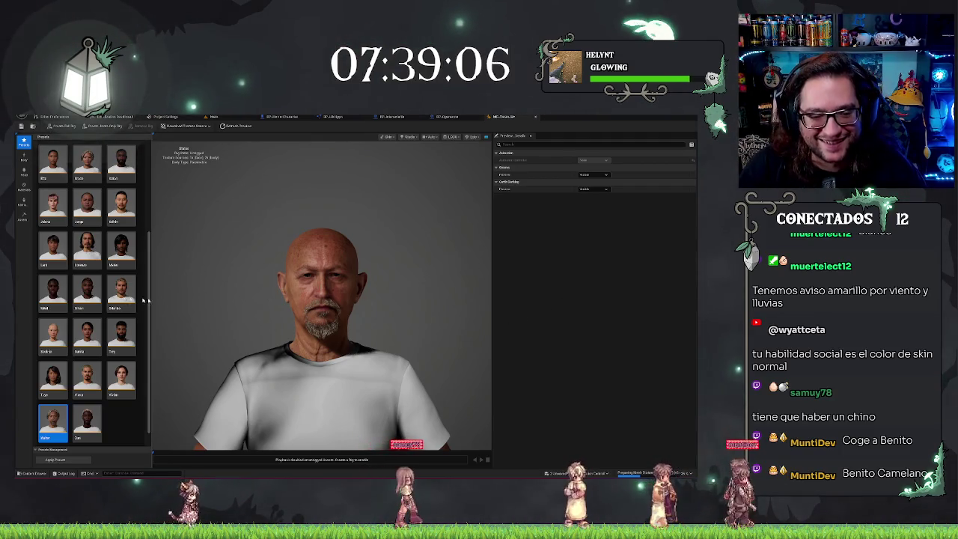
scroll(144, 300, "down", 1)
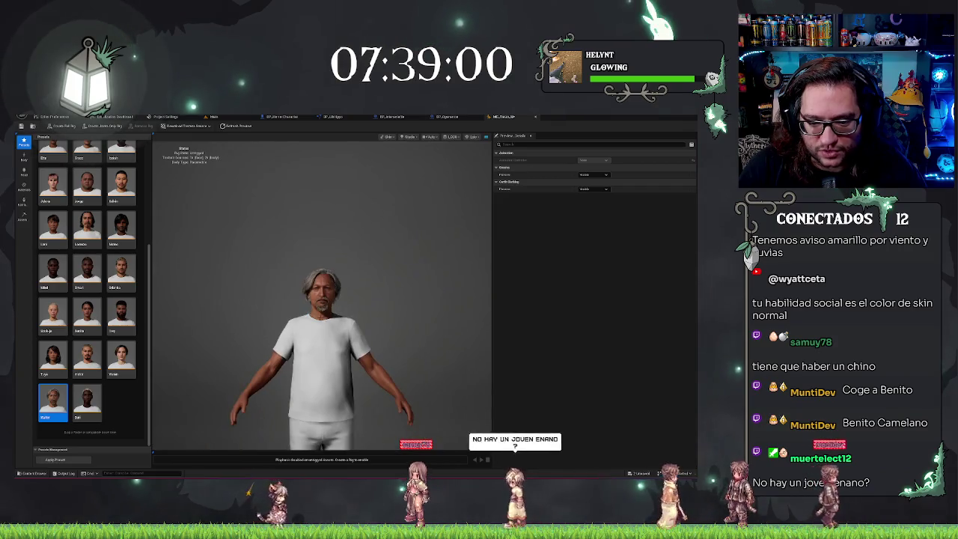
left_click(23, 186)
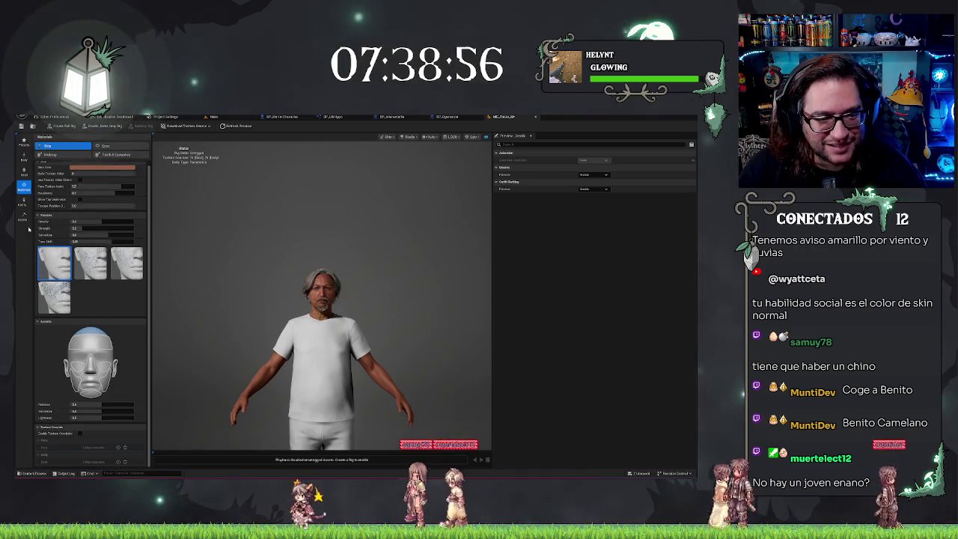
- Remove the default outfit in Hair & Clothing, leaving the character in grey underwear
left_click(22, 200)
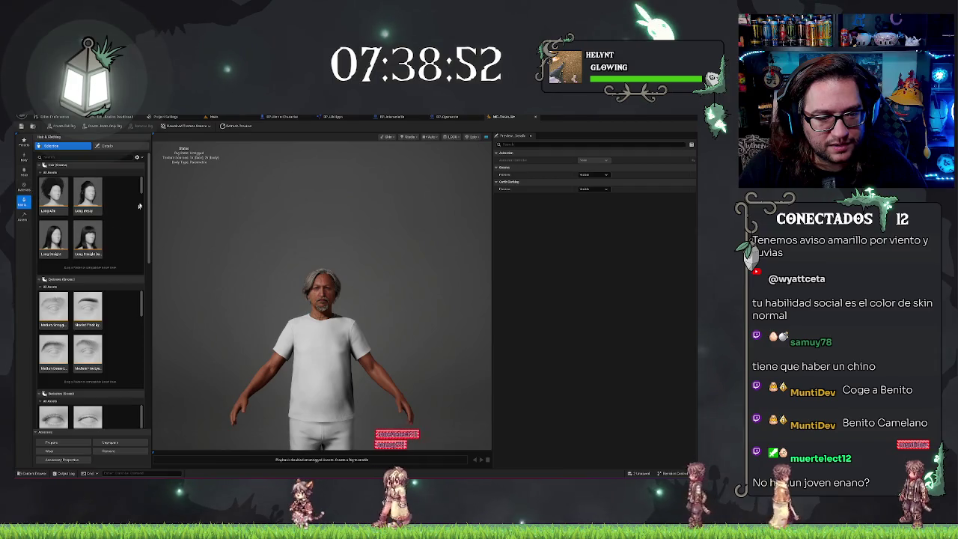
scroll(150, 188, "down", 10)
left_click(53, 345)
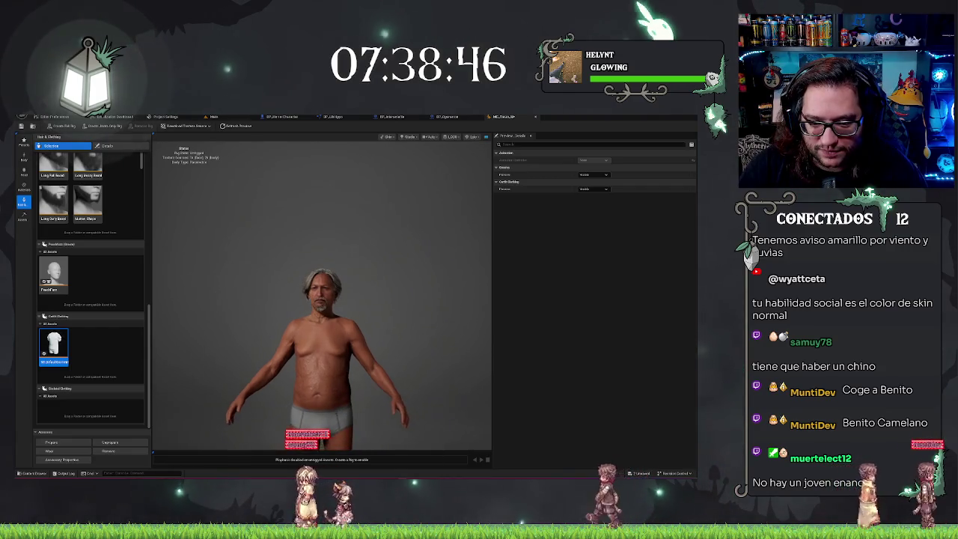
- View the character from a side profile, then switch to the hospital level
left_click_drag(398, 347, 351, 347)
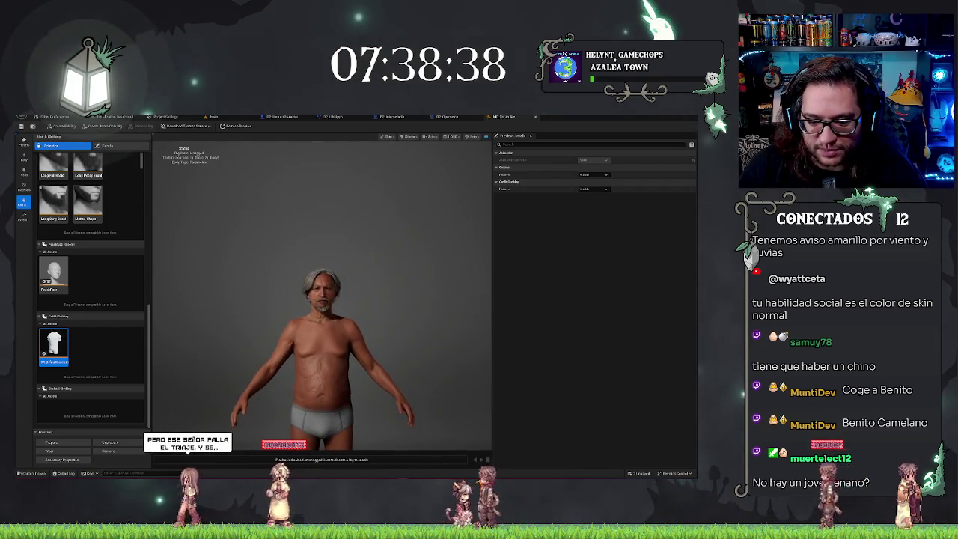
scroll(109, 277, "up", 2)
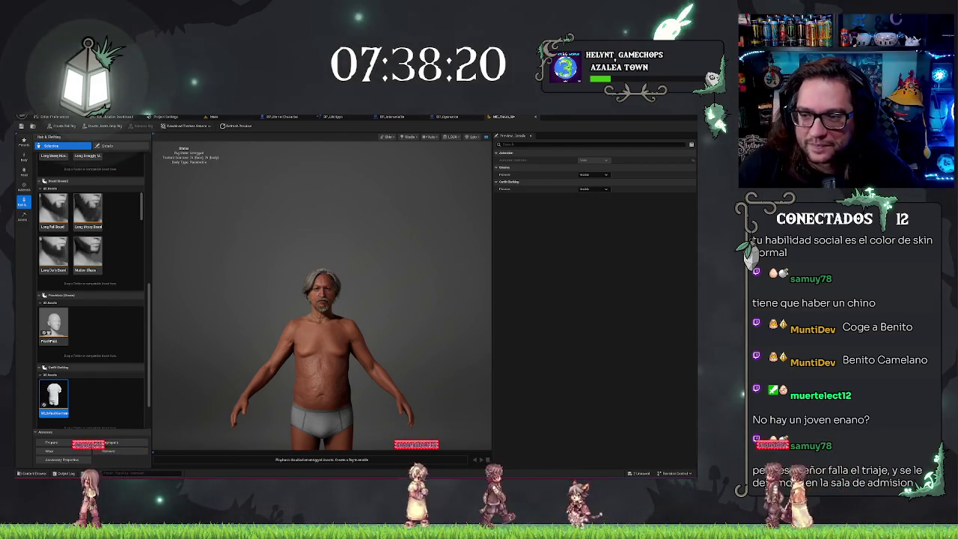
scroll(322, 296, "up", 10)
scroll(321, 296, "down", 10)
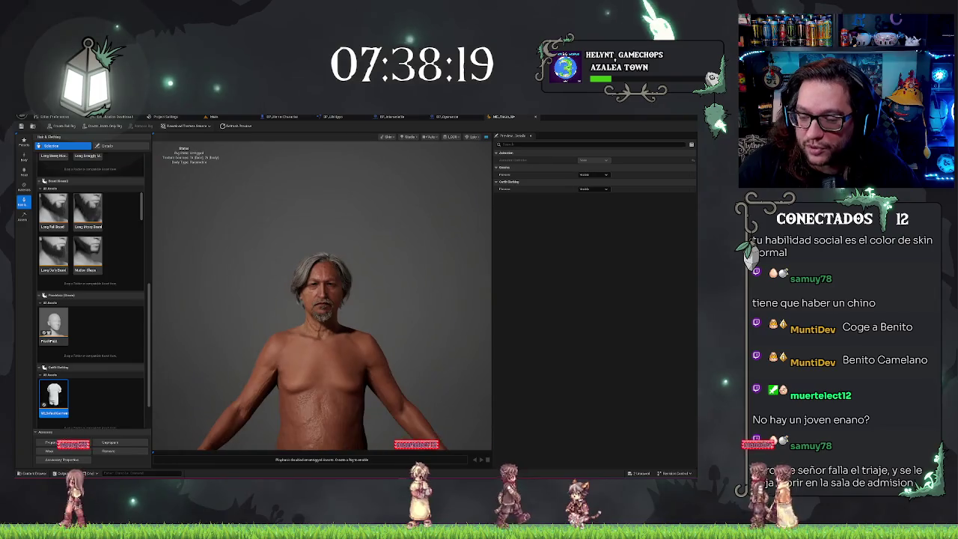
left_click(214, 118)
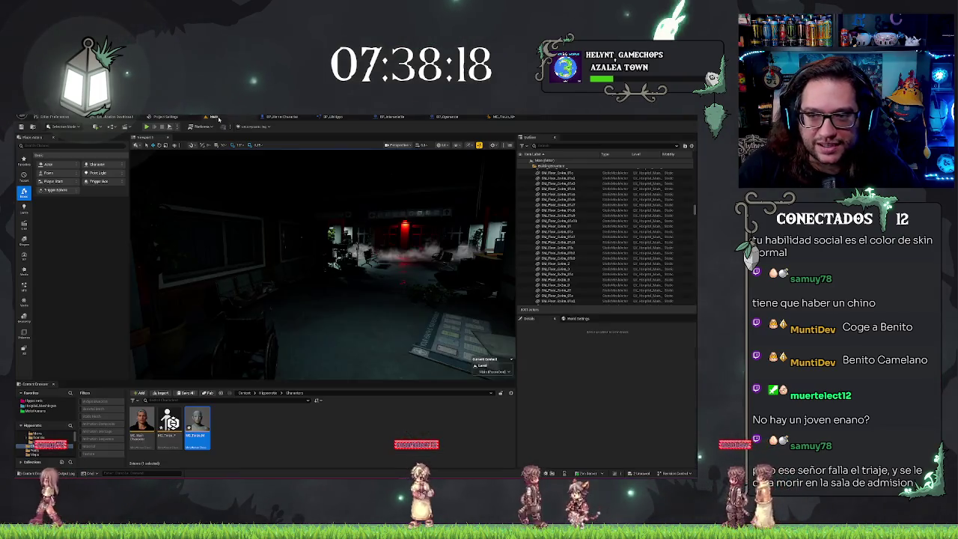
- Return to the MC_Torso MetaHuman tab with the Hair & Clothing list back at the top
left_click(501, 117)
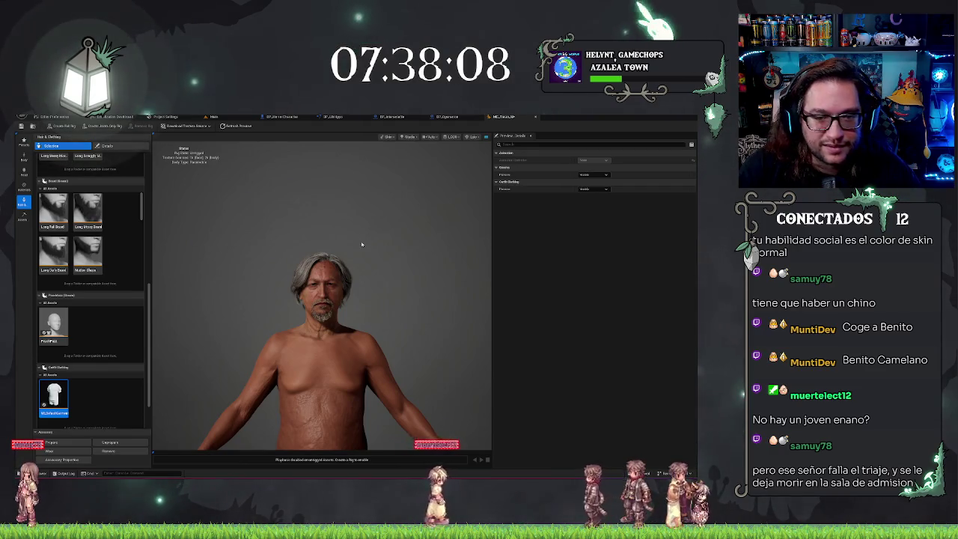
scroll(337, 342, "down", 2)
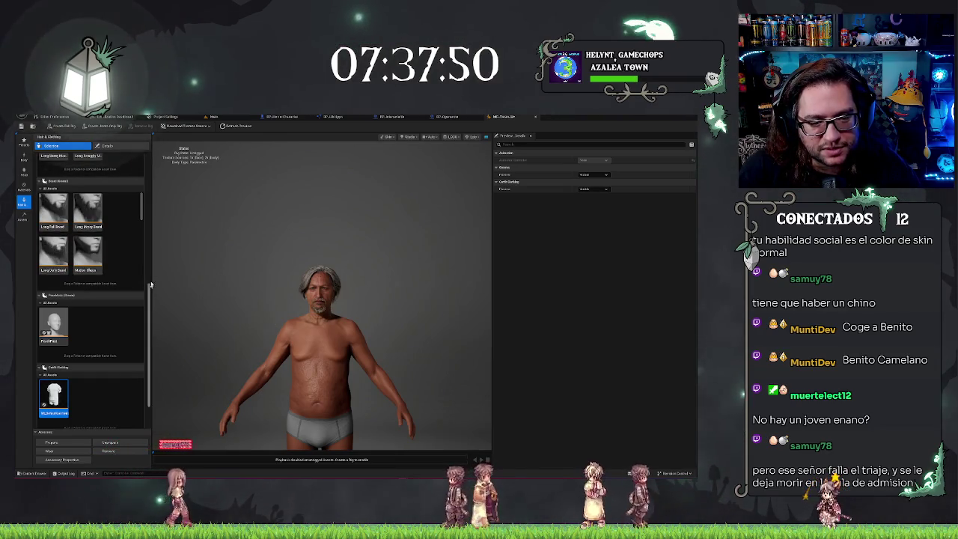
left_click_drag(149, 284, 155, 153)
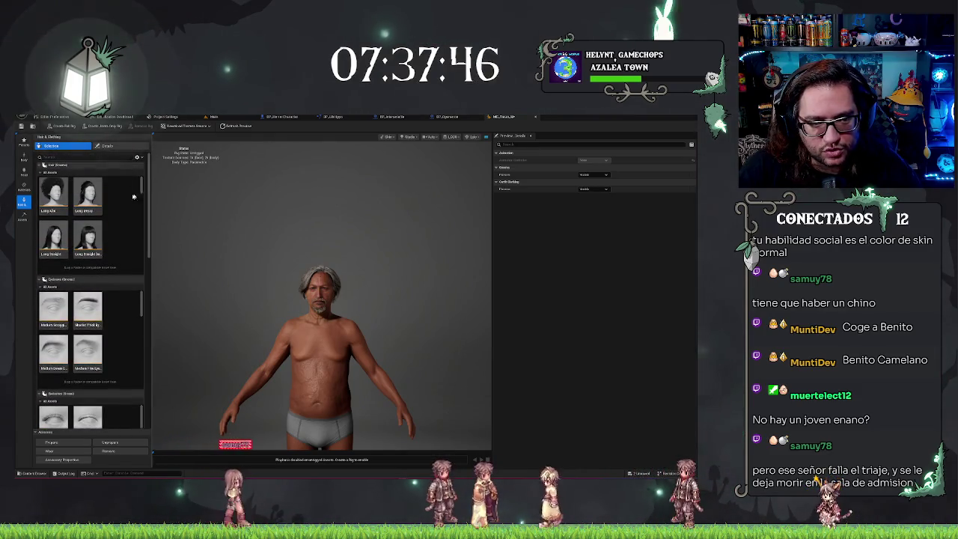
- Give the character Medium Messy Eyebrows and Short Sparse eyelashes
scroll(102, 230, "down", 5)
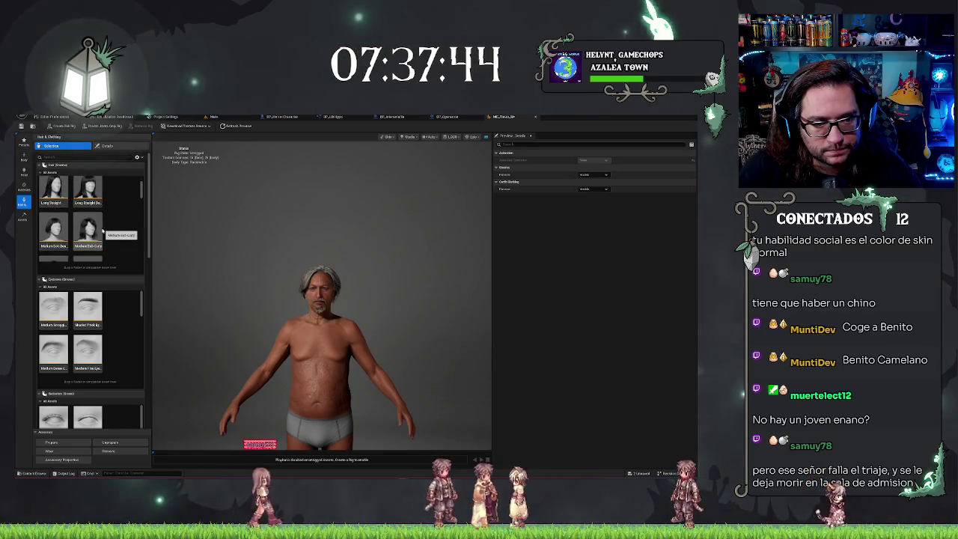
scroll(101, 226, "down", 3)
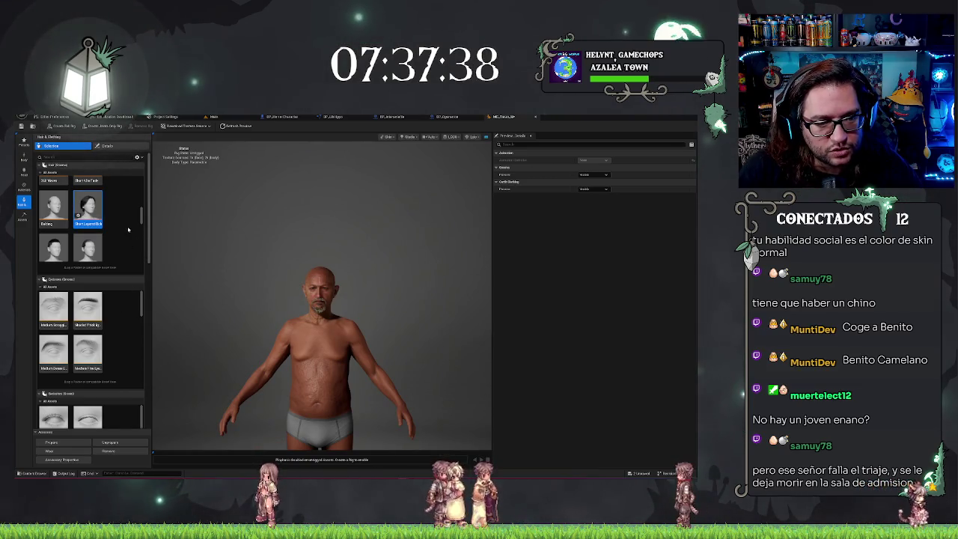
scroll(63, 324, "down", 2)
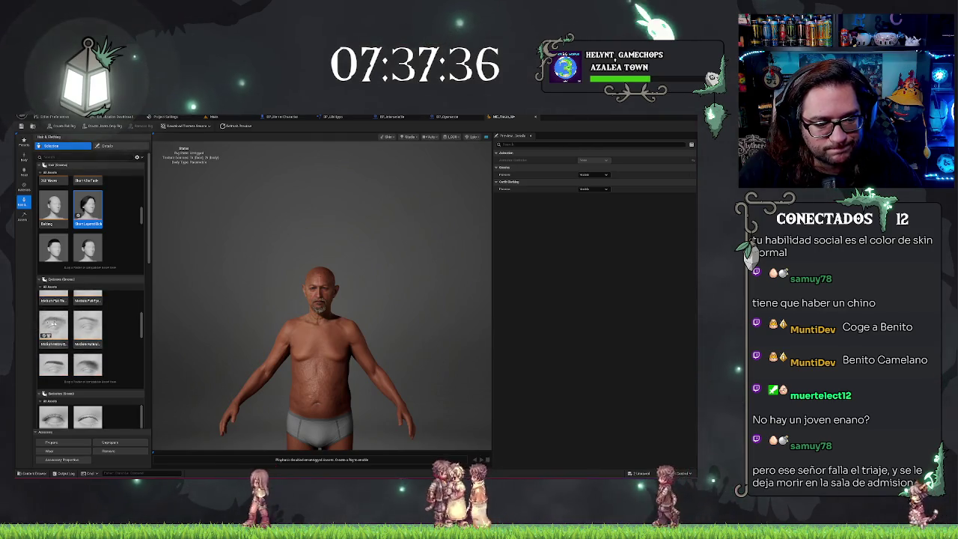
left_click(63, 323)
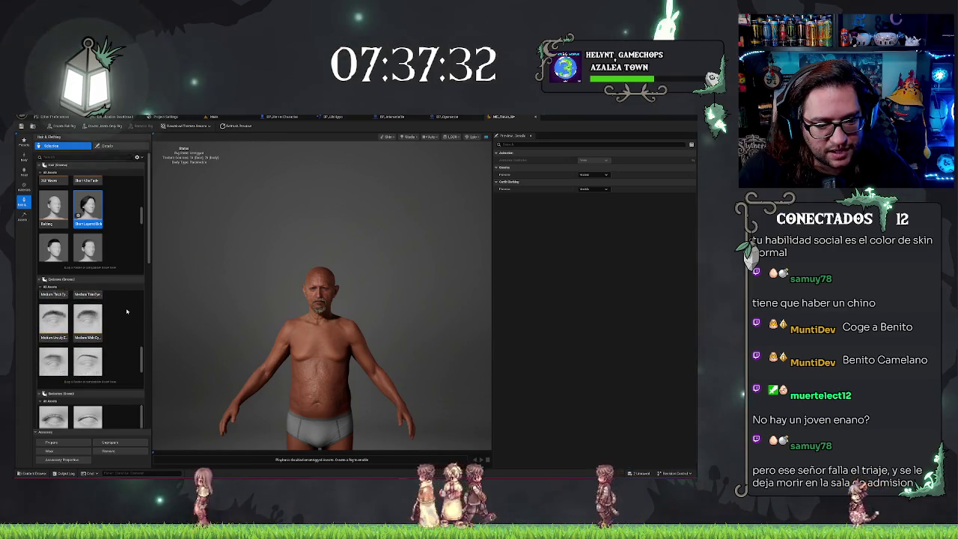
scroll(130, 318, "down", 1)
scroll(130, 319, "down", 2)
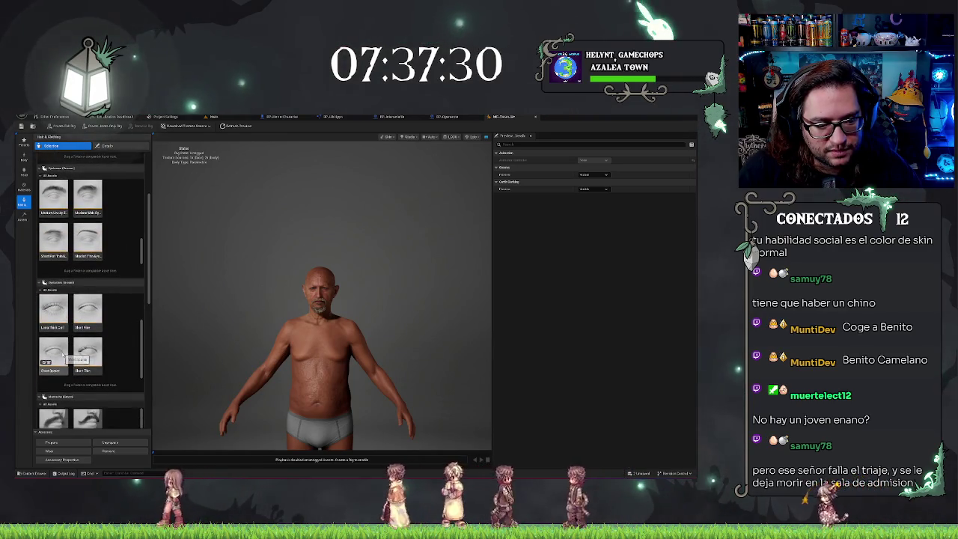
left_click(63, 356)
- Add the Long Handlebar mustache and the Short Heavy Goatee beard
scroll(107, 350, "down", 2)
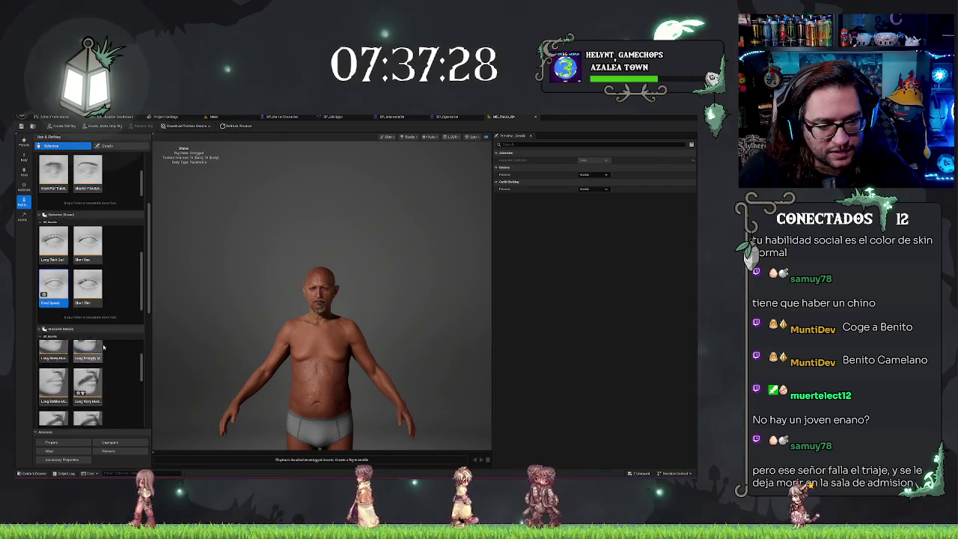
left_click(87, 355)
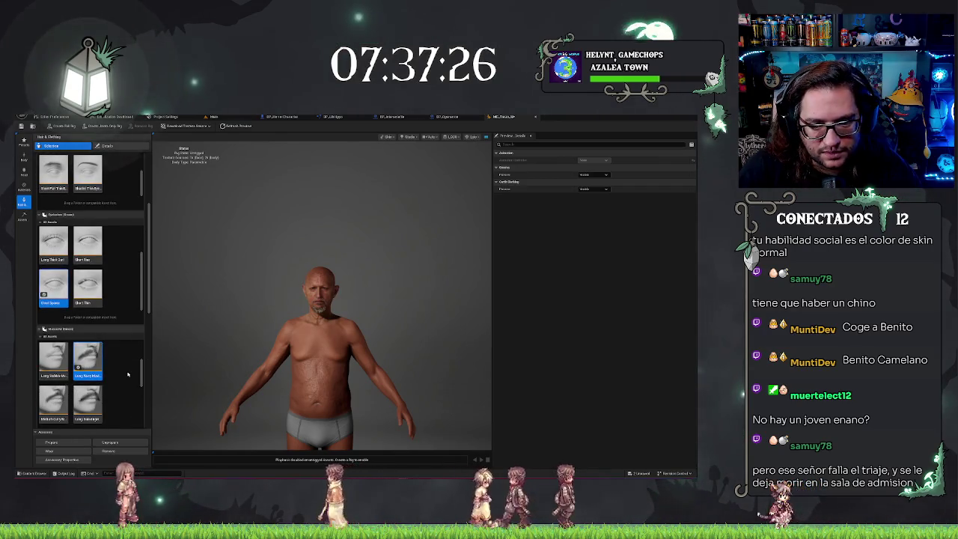
scroll(128, 374, "down", 1)
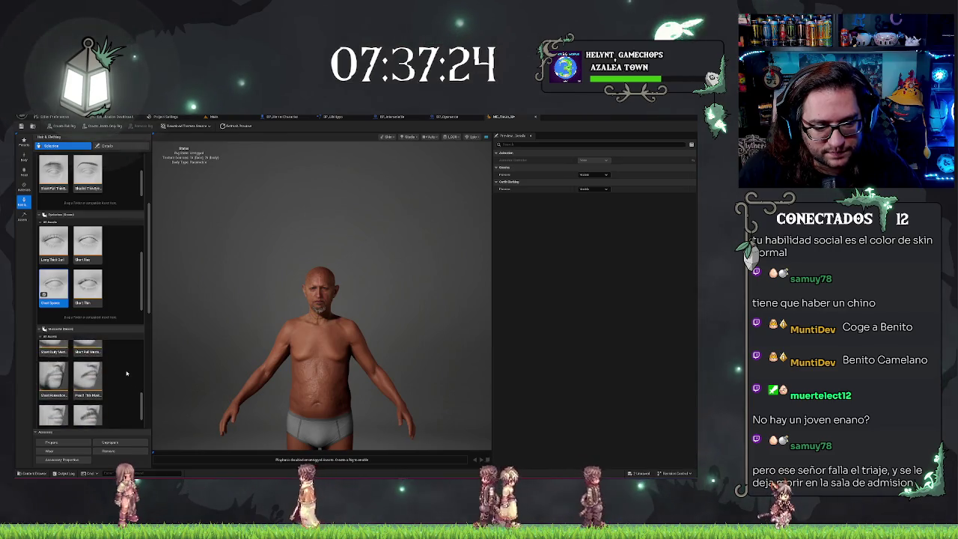
scroll(131, 337, "down", 2)
scroll(132, 318, "down", 2)
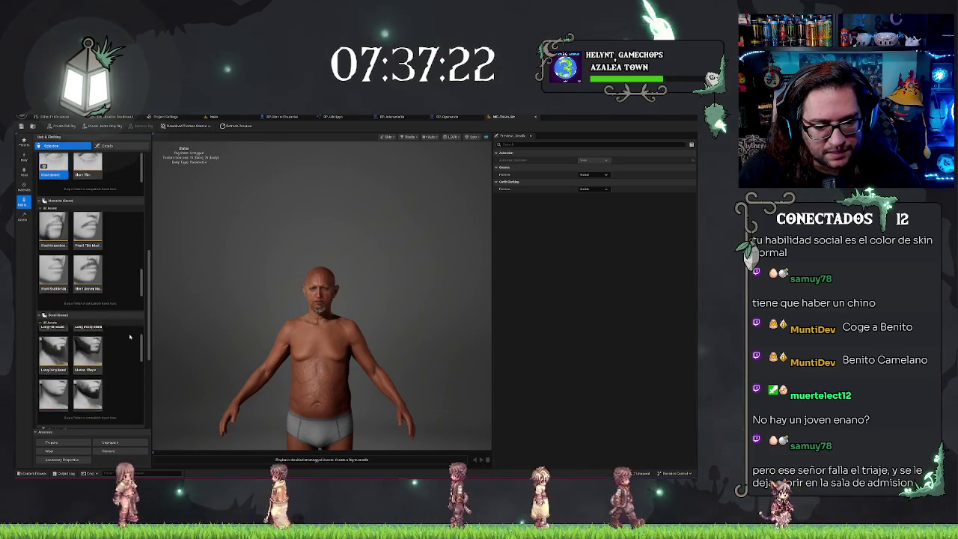
left_click(88, 378)
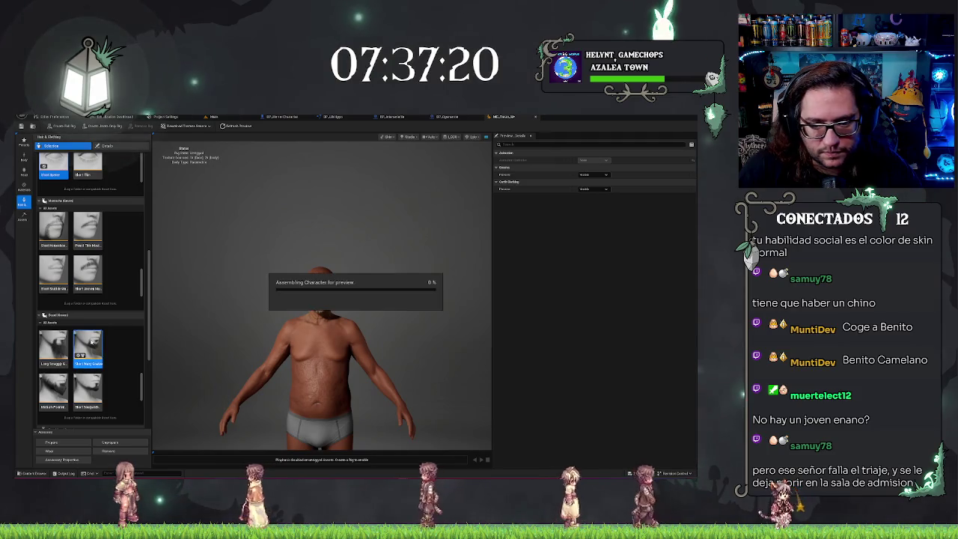
scroll(88, 359, "down", 2)
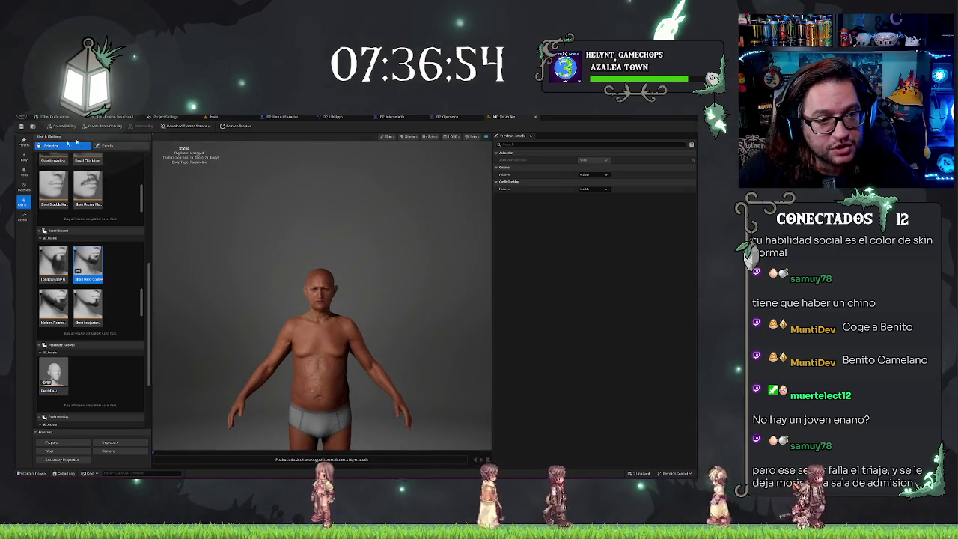
- Enter a smaller Lower Torso value in the Body tab's Parametric measurements
left_click(24, 156)
left_click(63, 173)
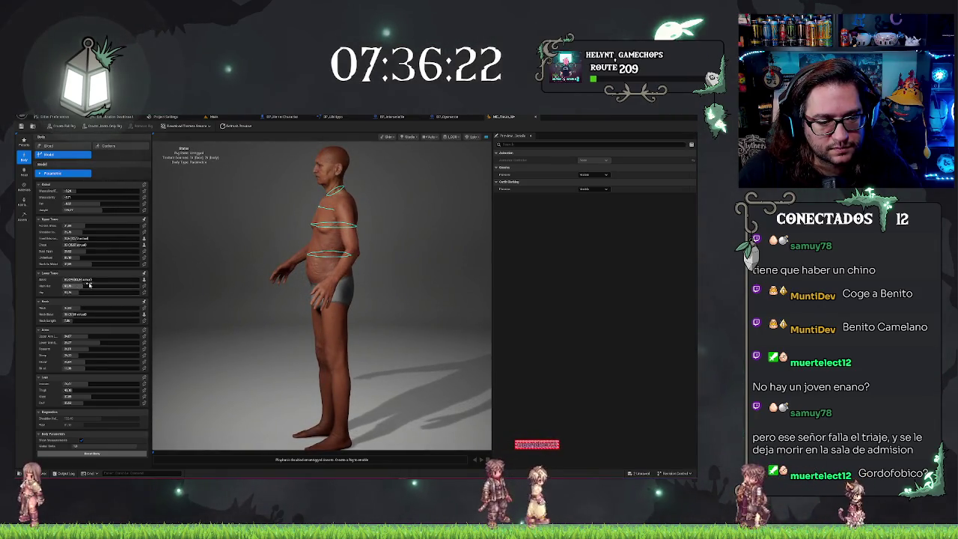
left_click(95, 280)
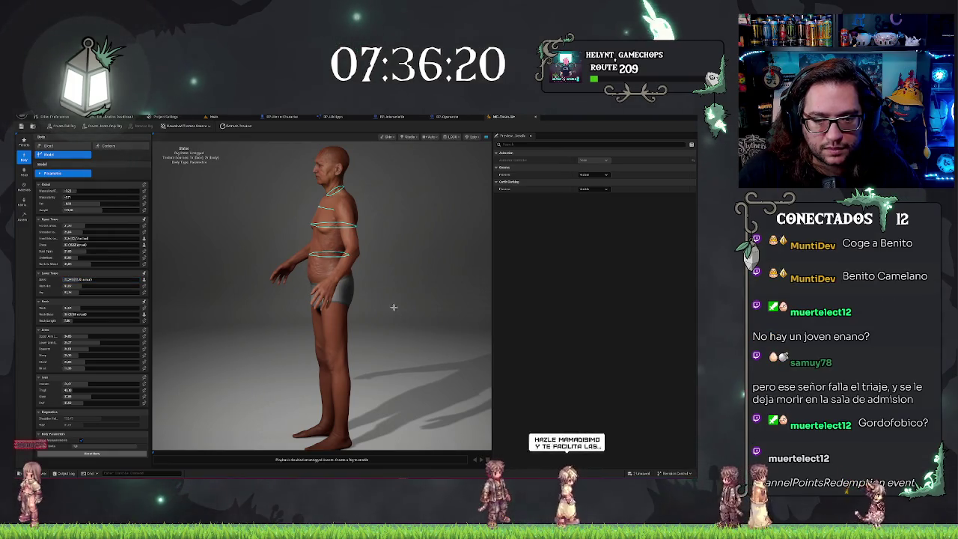
key("Return")
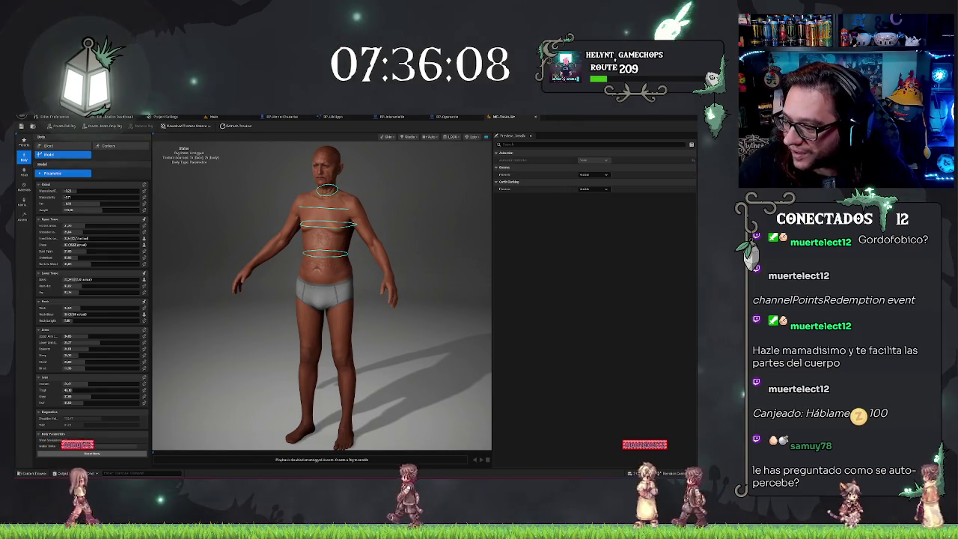
- Save the MetaHuman, then move via the hospital level to the Surgery Actor Blueprint
left_click(22, 126)
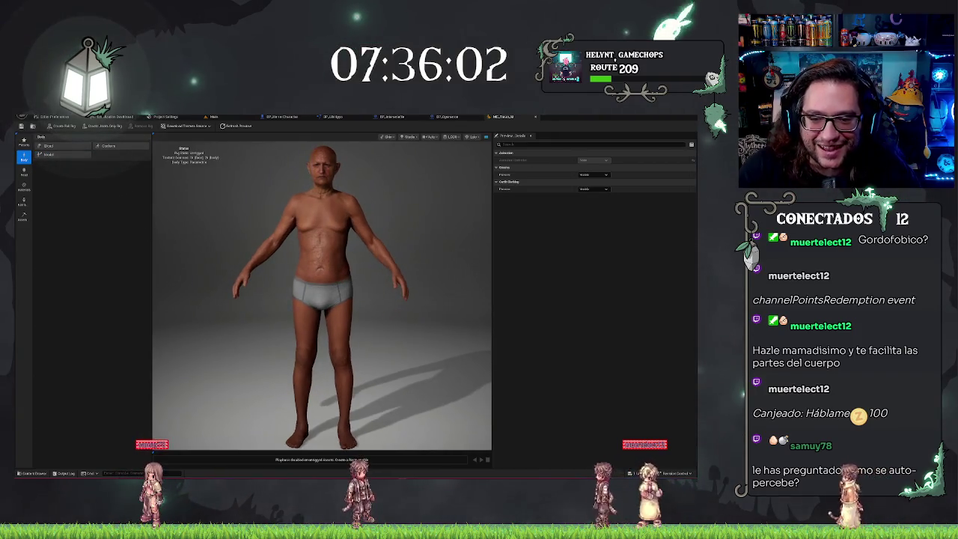
left_click(223, 117)
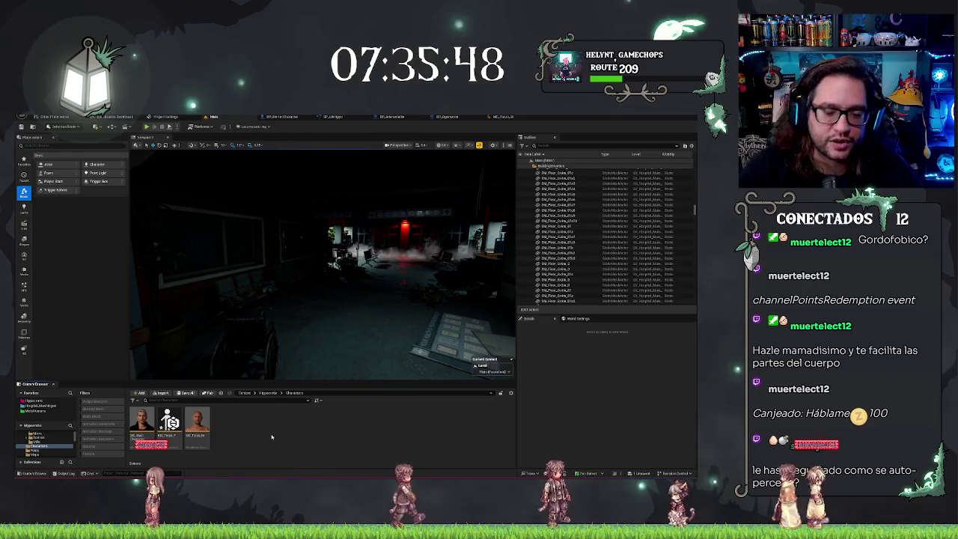
double_click(201, 423)
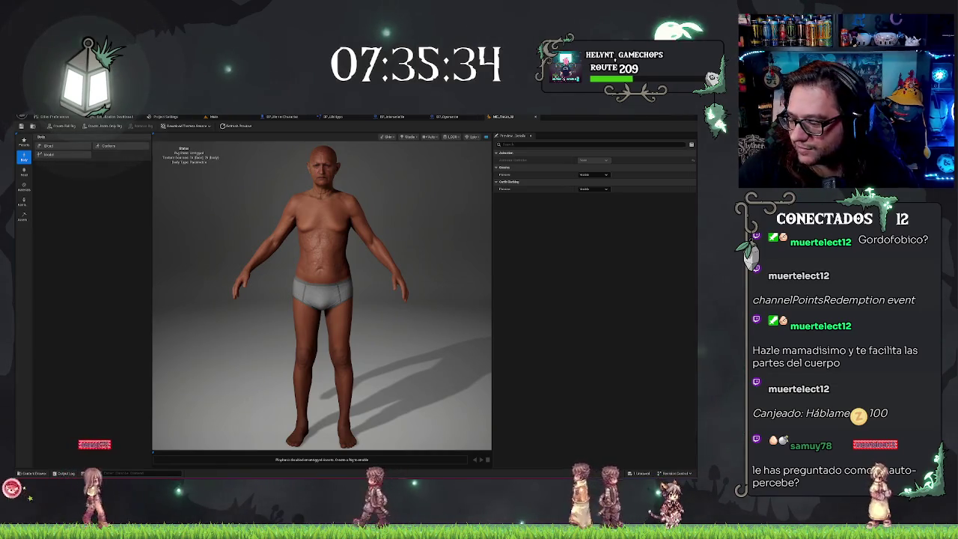
left_click(225, 118)
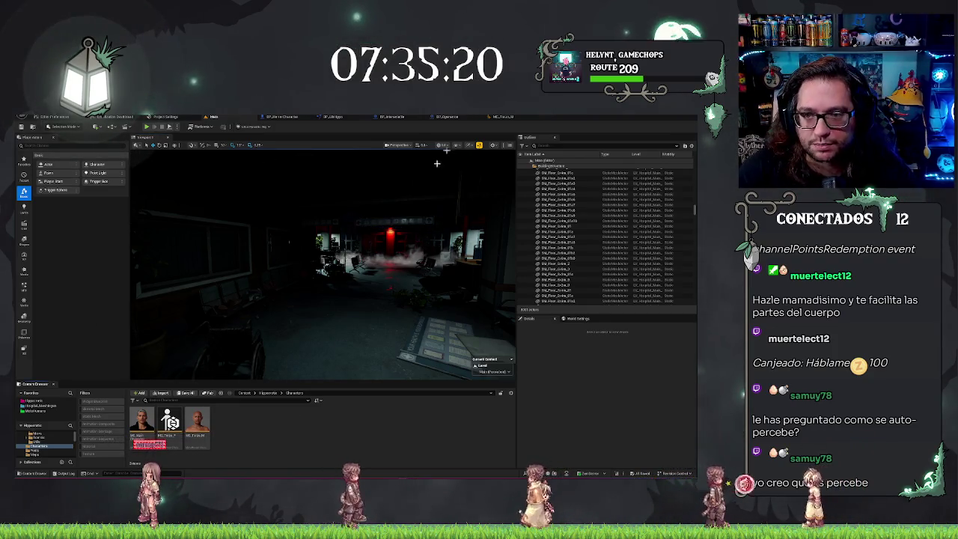
left_click(447, 117)
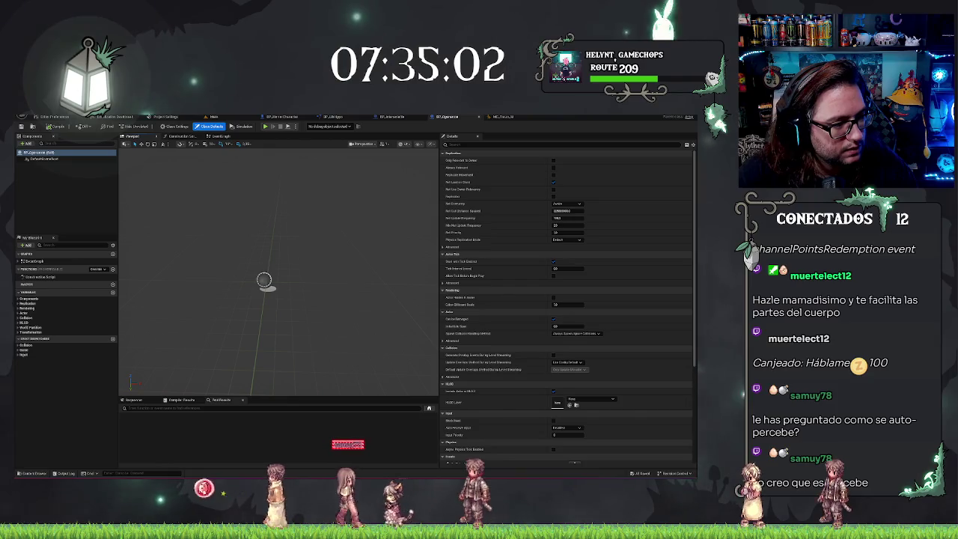
- Add a Static Mesh component named Body under DefaultSceneRoot
left_click(42, 158)
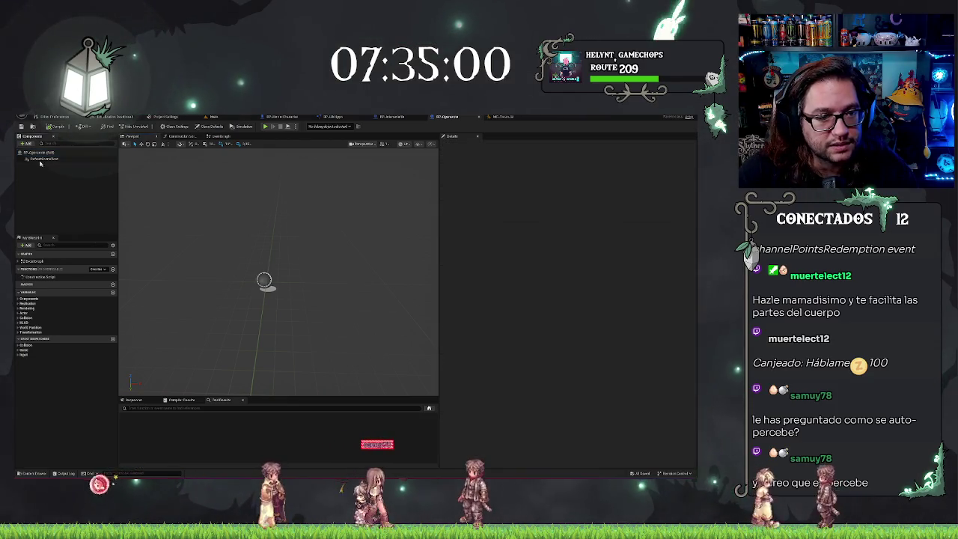
right_click(46, 160)
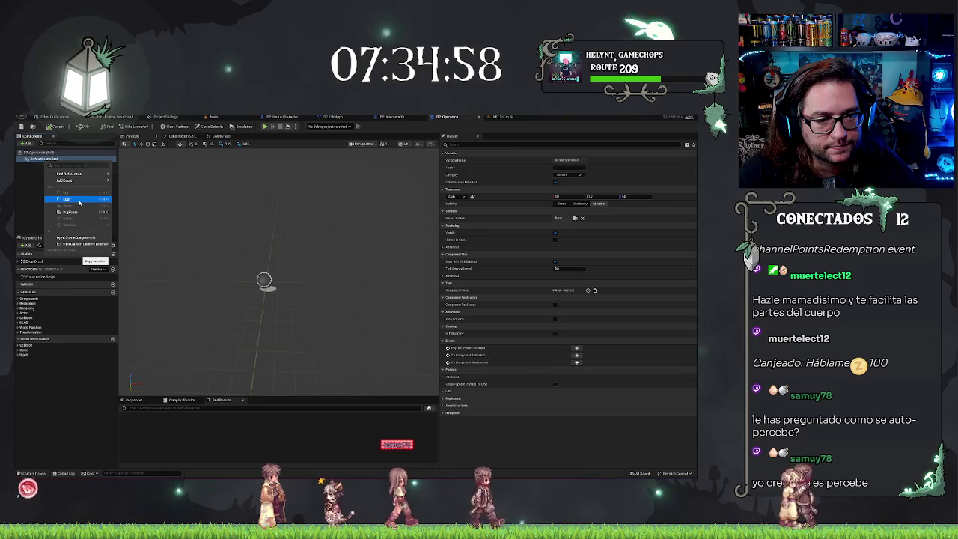
left_click(79, 201)
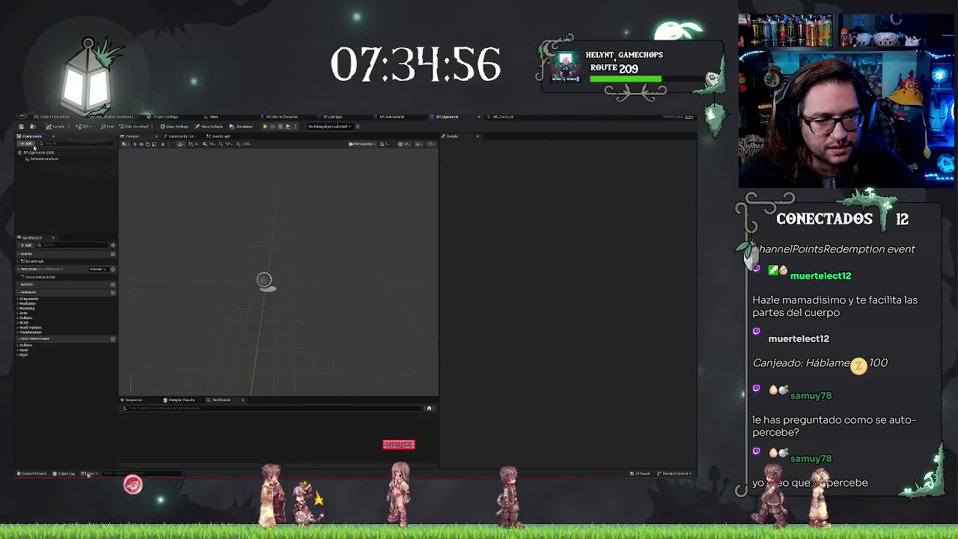
left_click(43, 160)
left_click(27, 143)
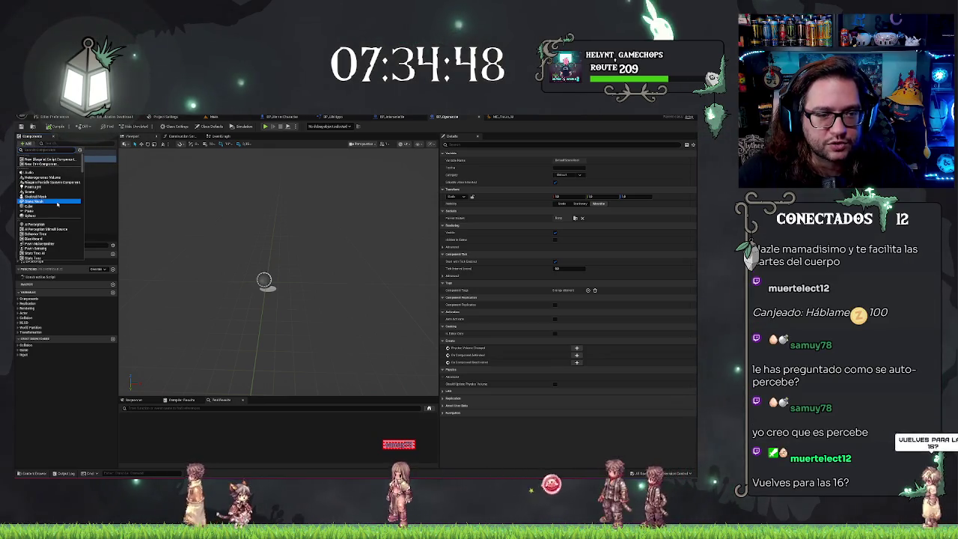
left_click(55, 202)
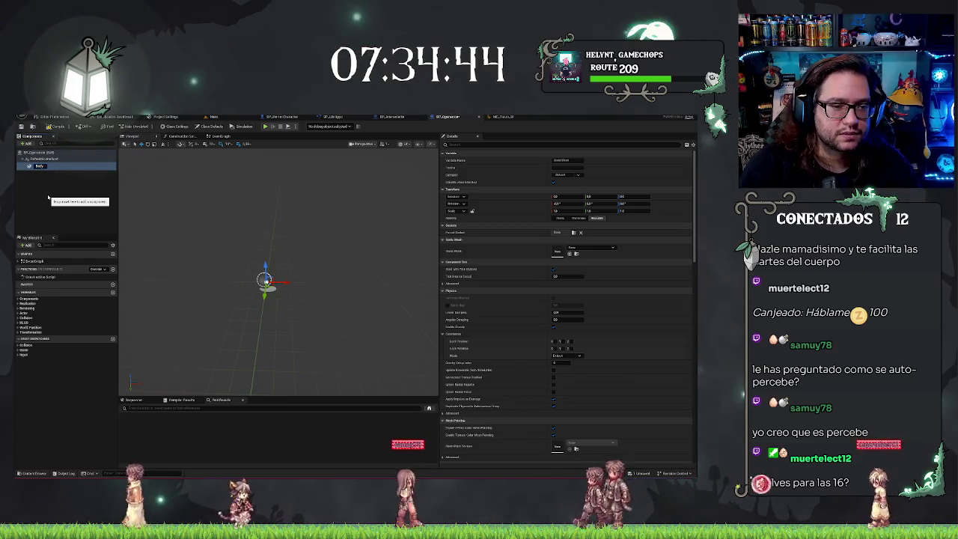
right_click(36, 165)
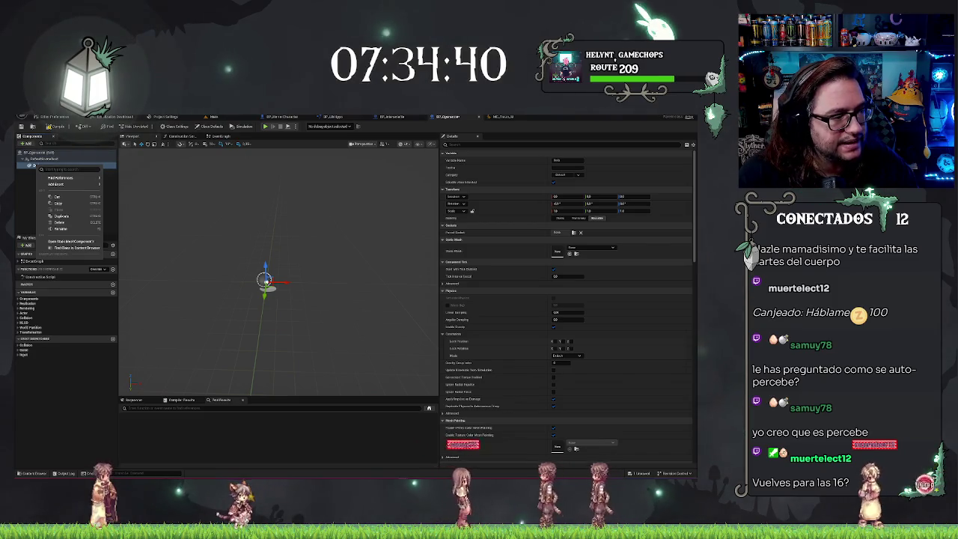
mouse_move(71, 178)
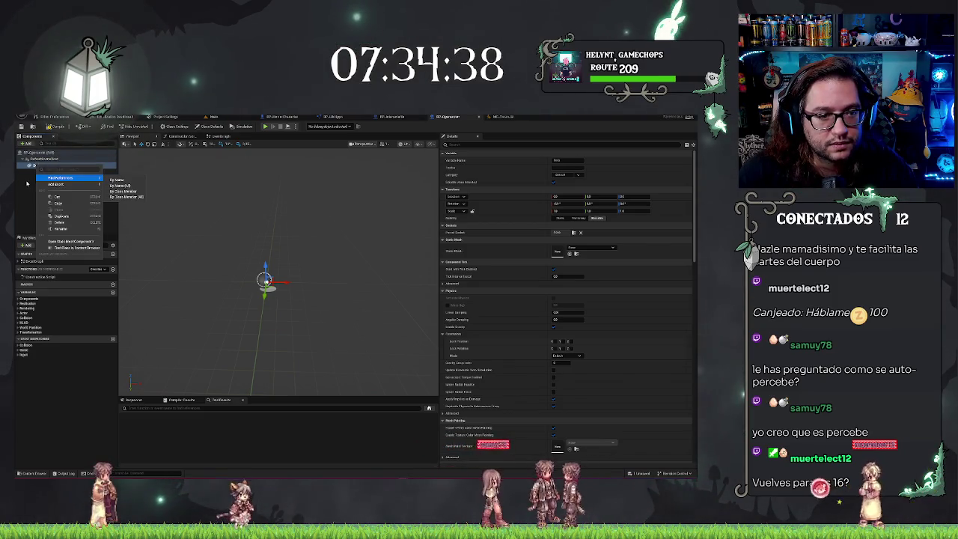
left_click(28, 144)
- Add a Camera component under Body and select it to view its Details
type("camera")
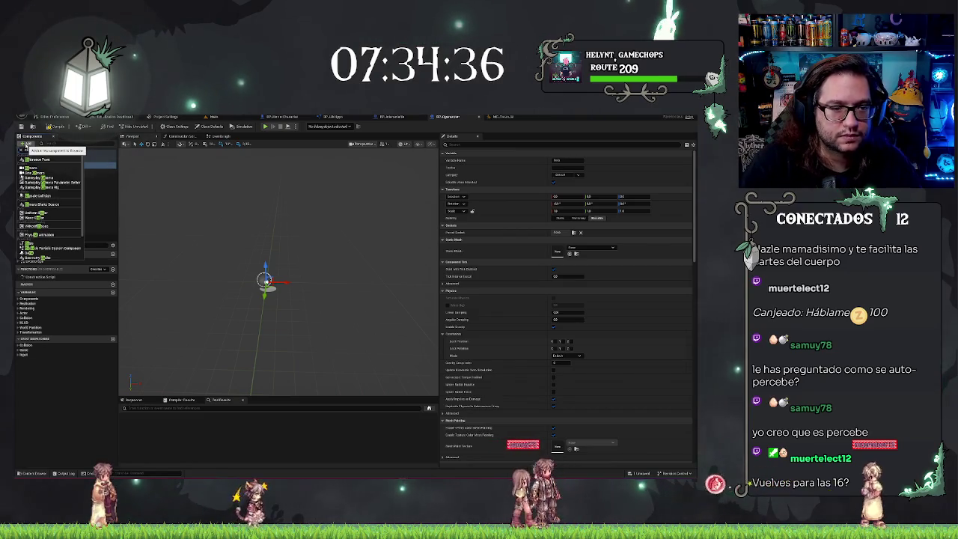
left_click(40, 160)
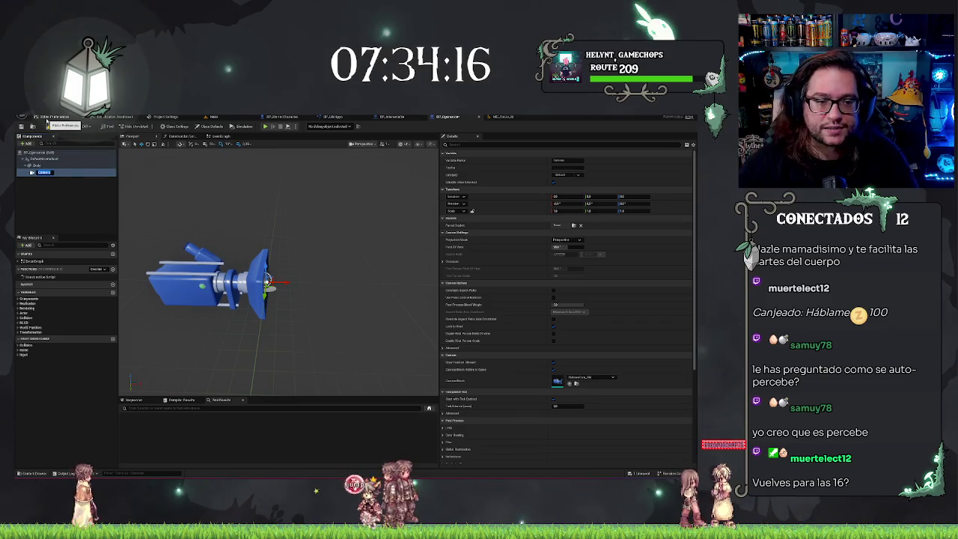
left_click(65, 208)
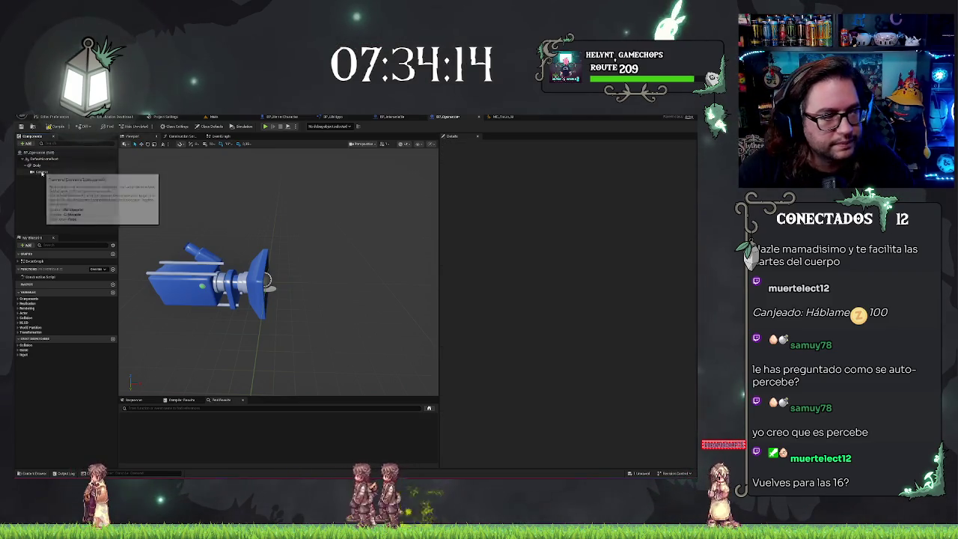
left_click(38, 171)
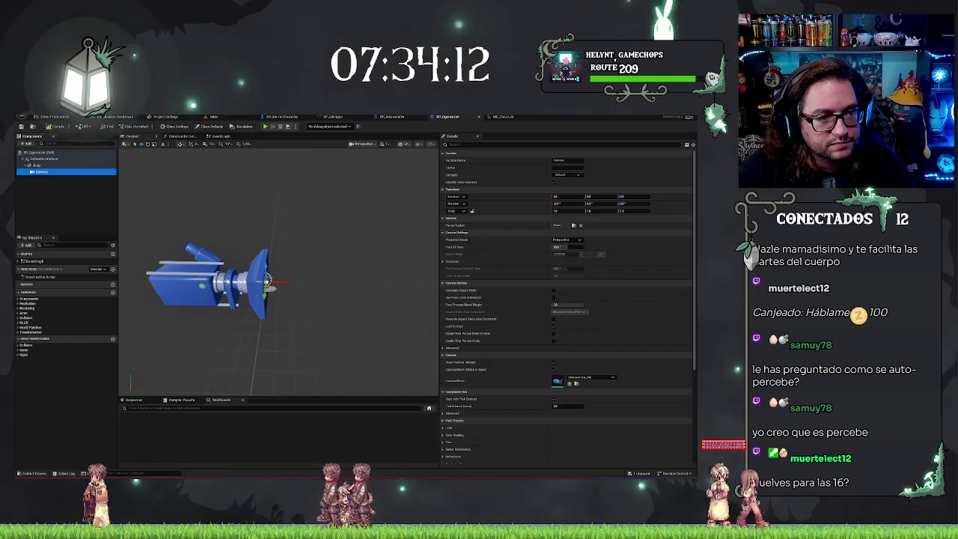